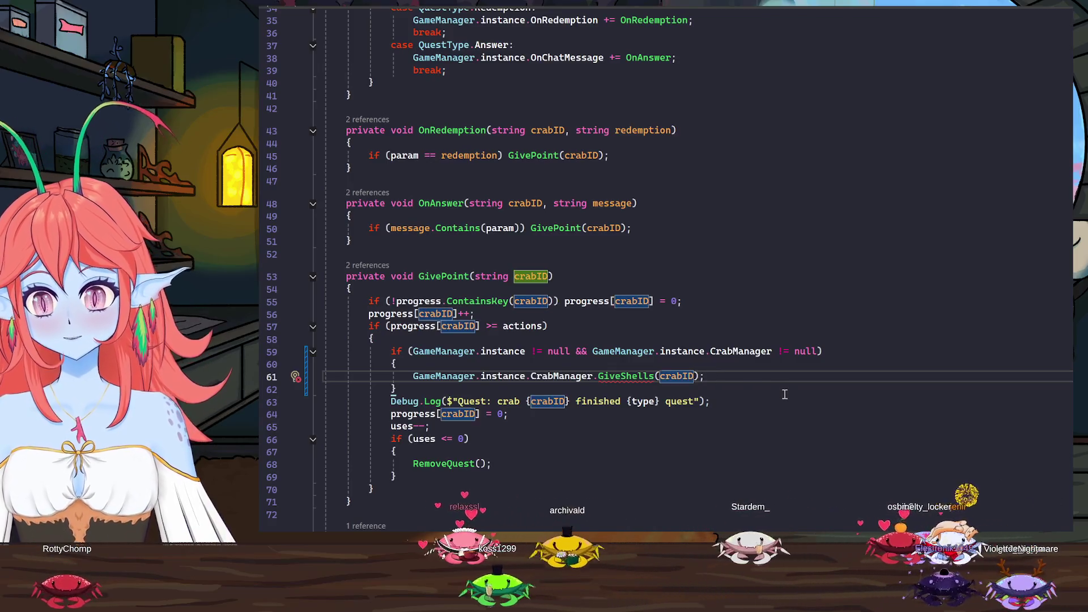
Insert a comma after crabID in the GiveShells(crabID) call inside GivePoint
text(,)
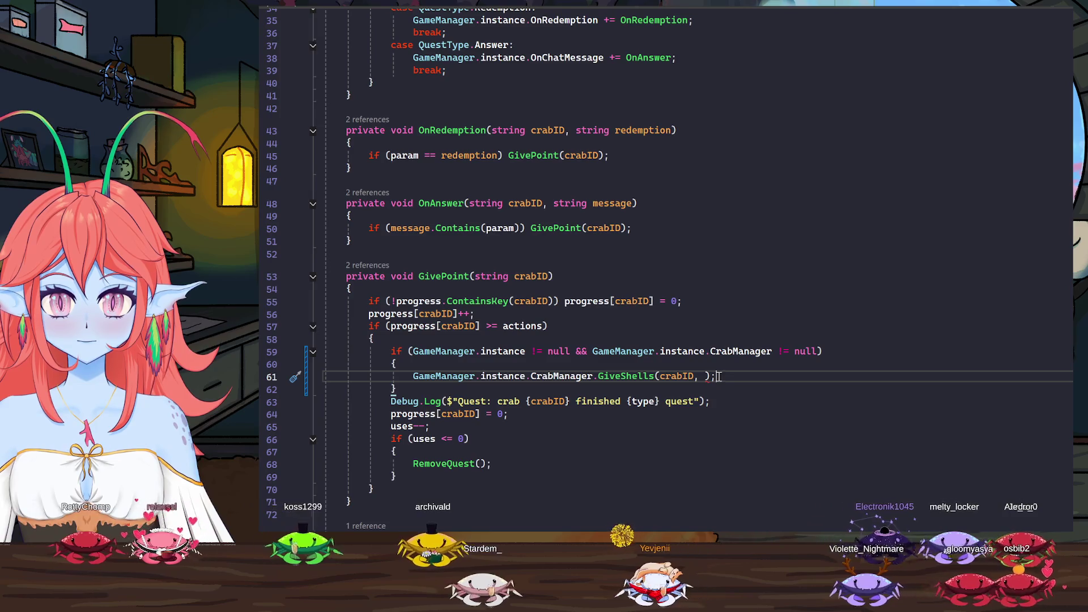
scroll(602, 367, up, 5)
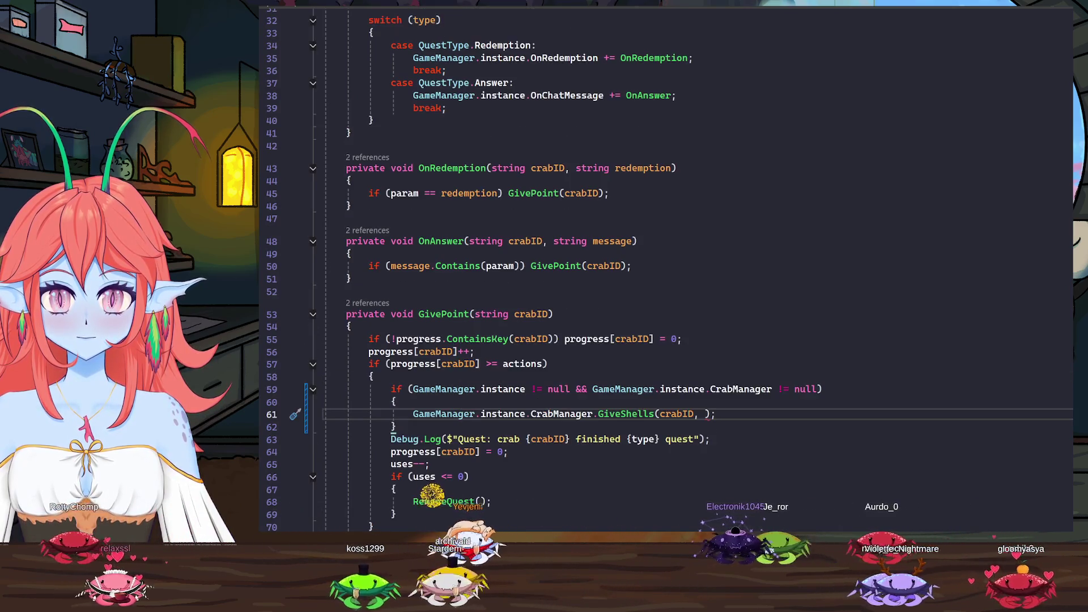
scroll(602, 368, up, 3)
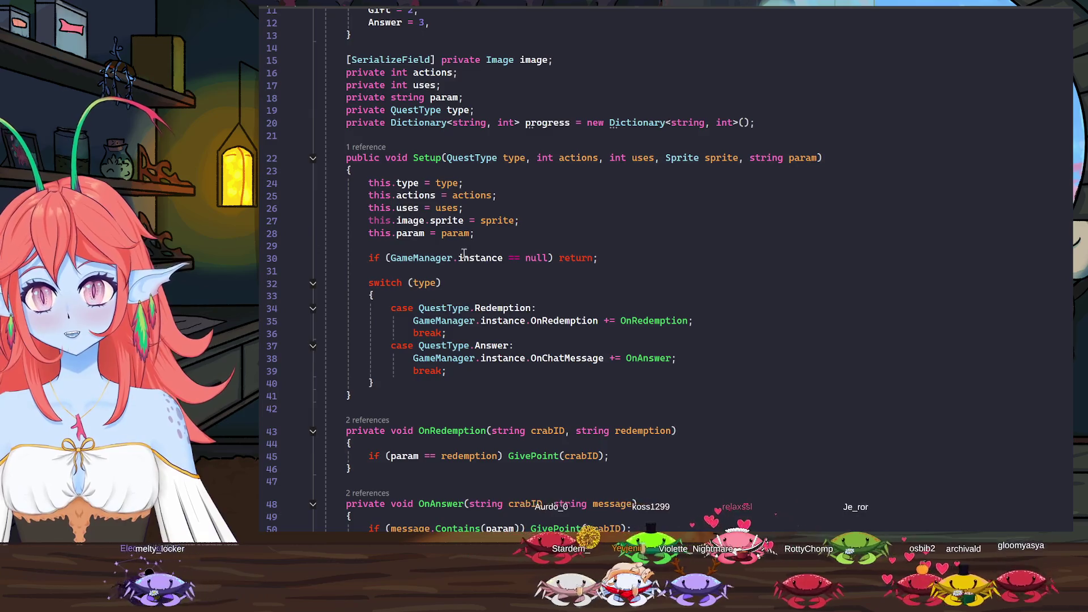
Declare 'private int shells;' on a new line after the param field
scroll(464, 254, up, 3)
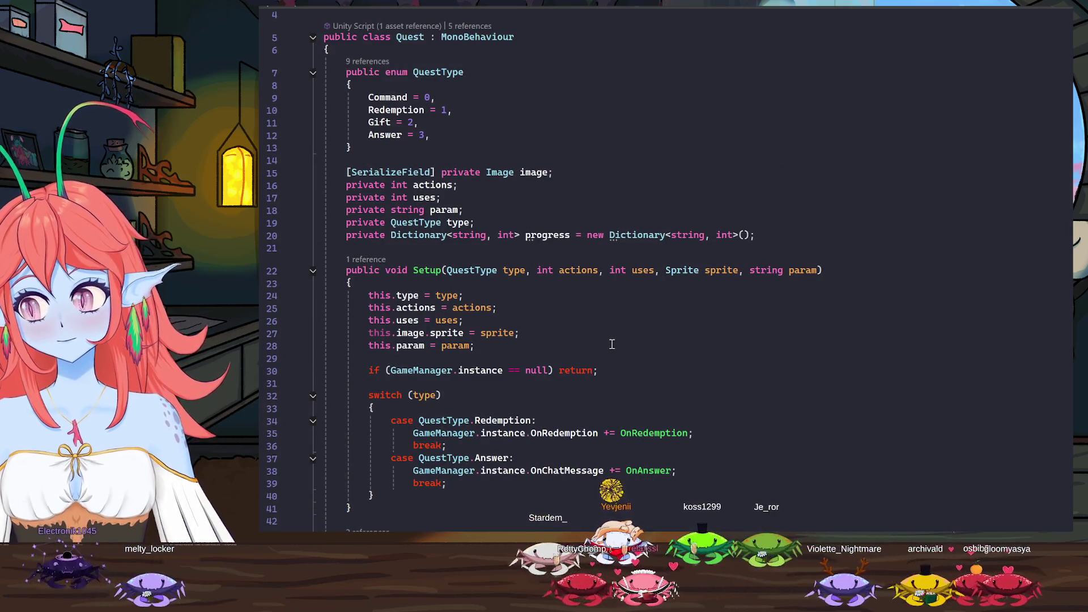
scroll(612, 344, down, 3)
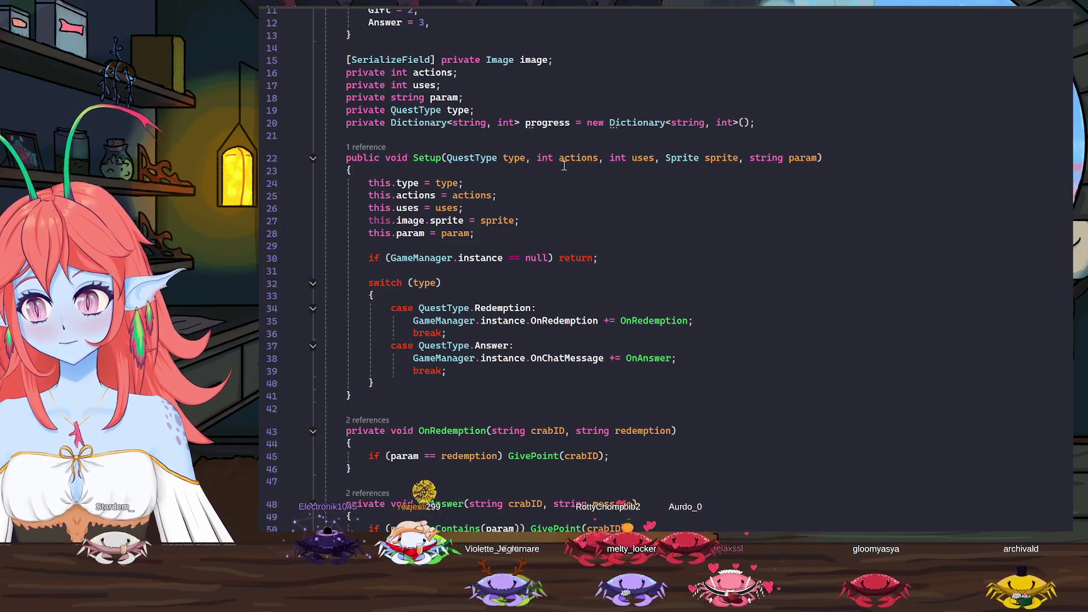
click(491, 96)
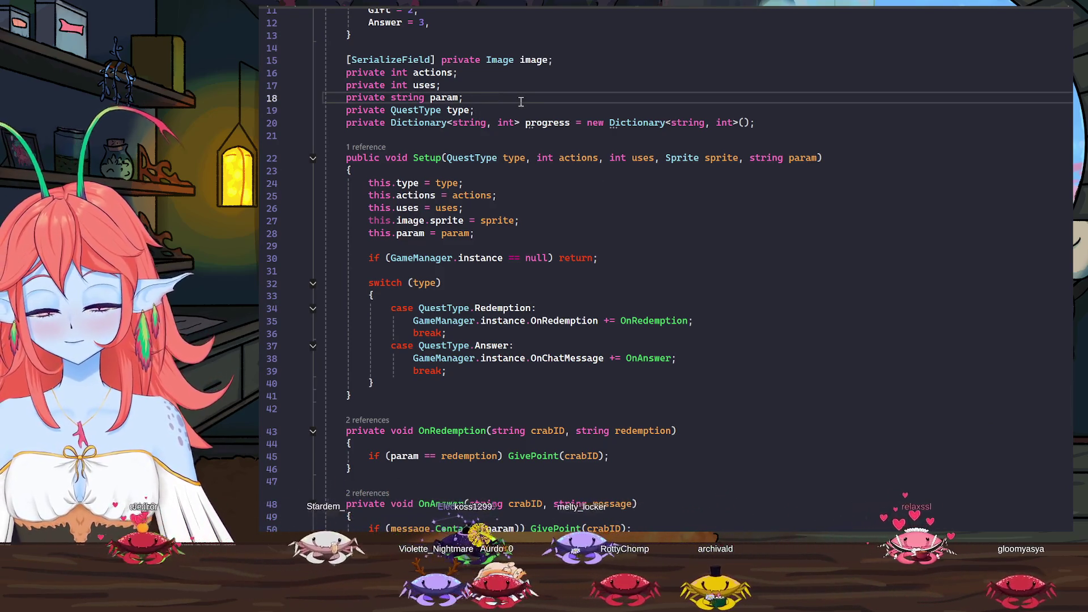
key(Return)
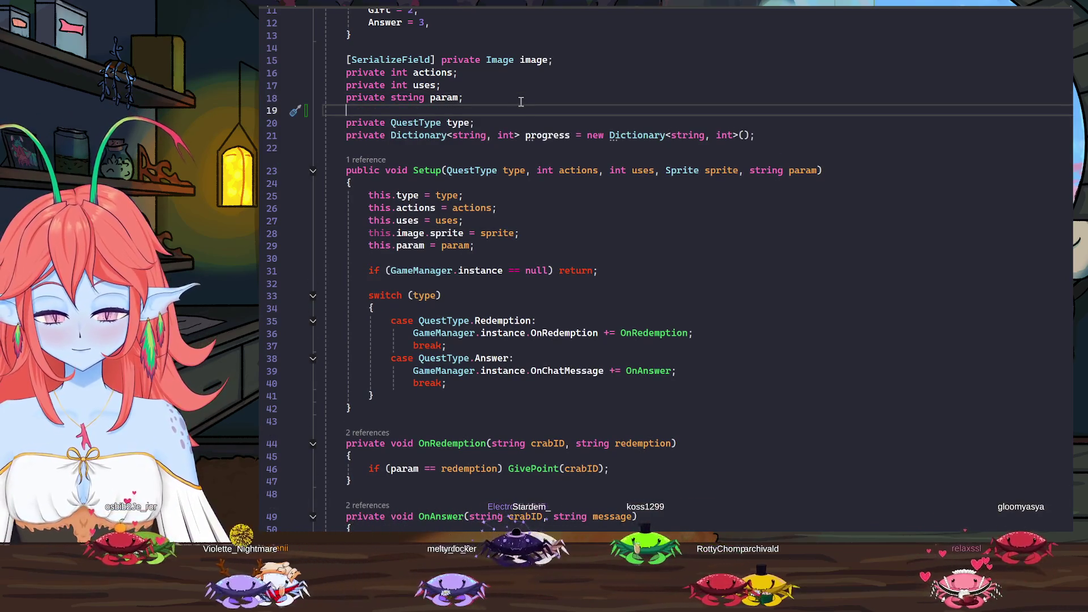
text(priva)
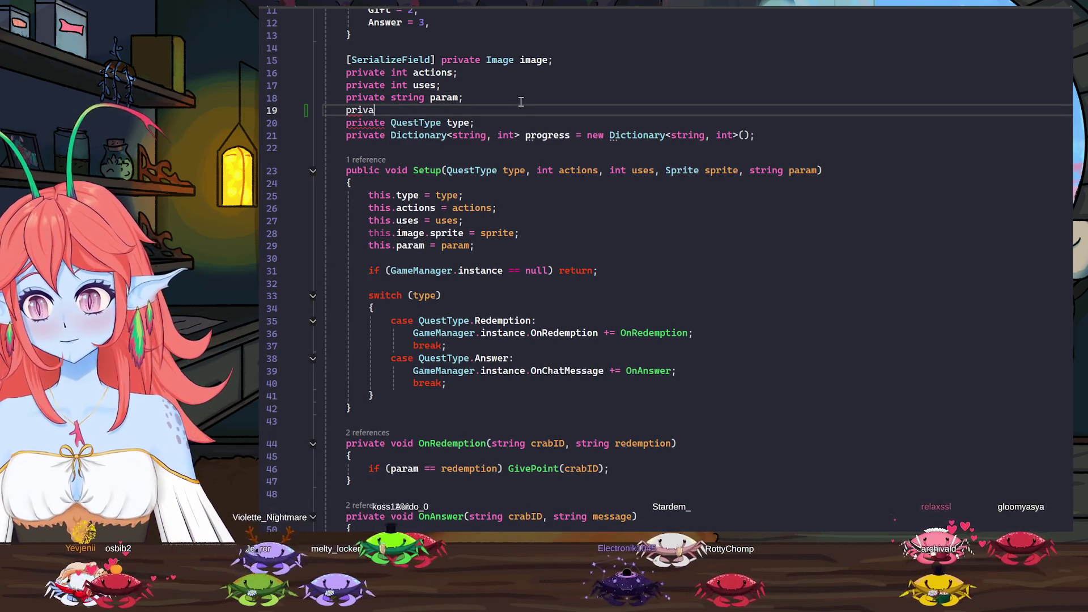
text(te in)
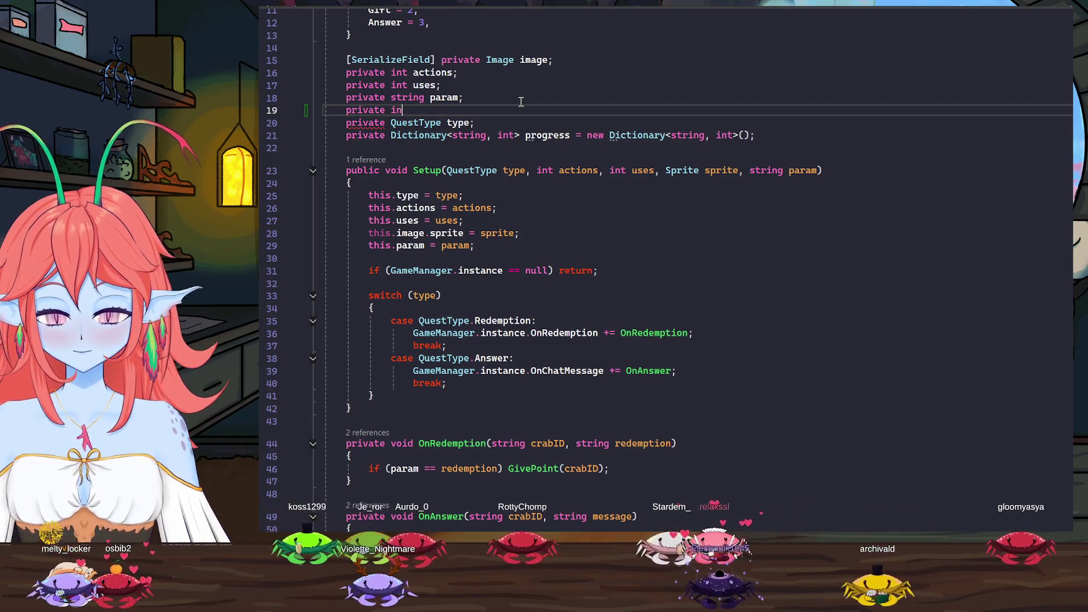
text(t shells)
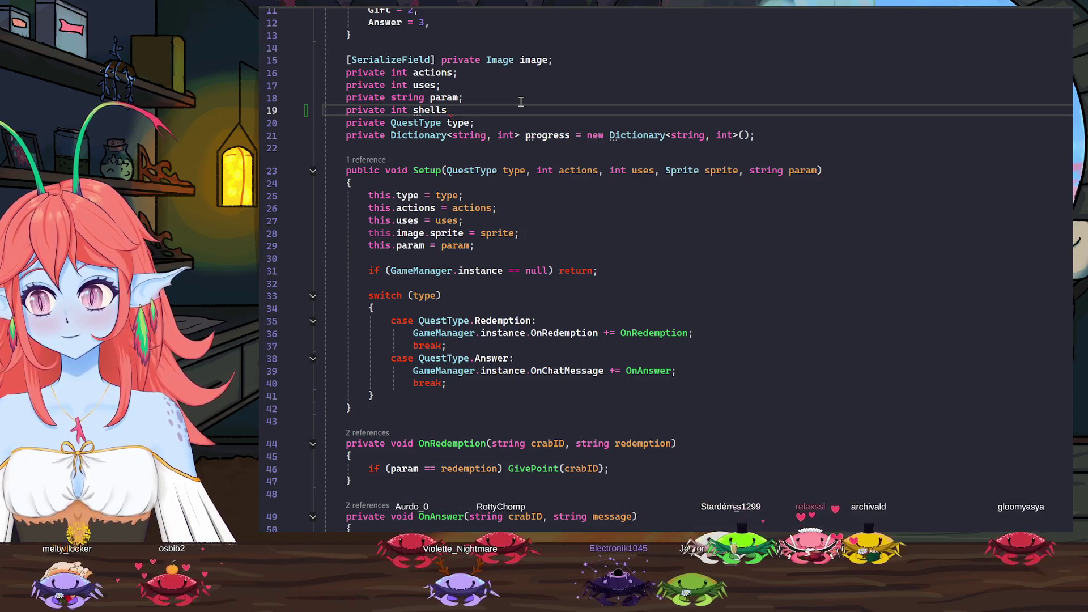
text(;)
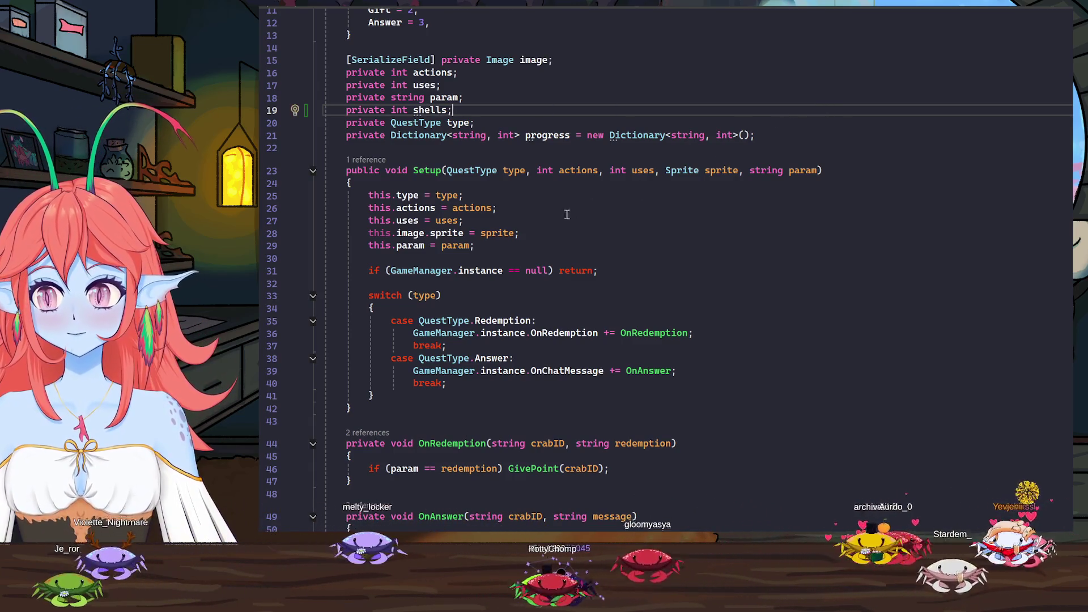
click(819, 170)
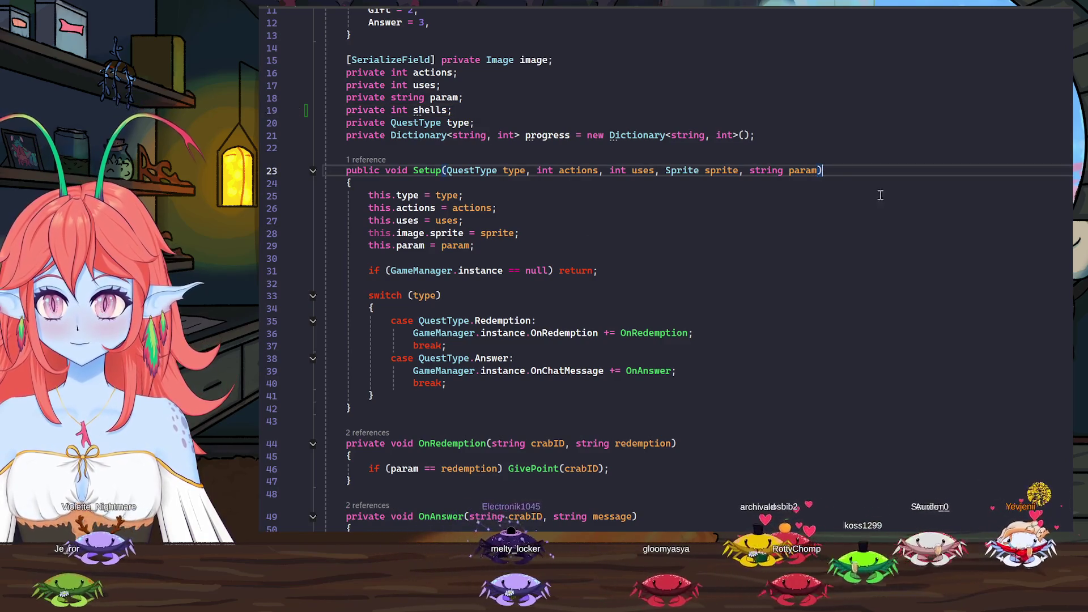
Add an optional 'int shells = 1' parameter to Setup and assign this.shells = shells
text(,)
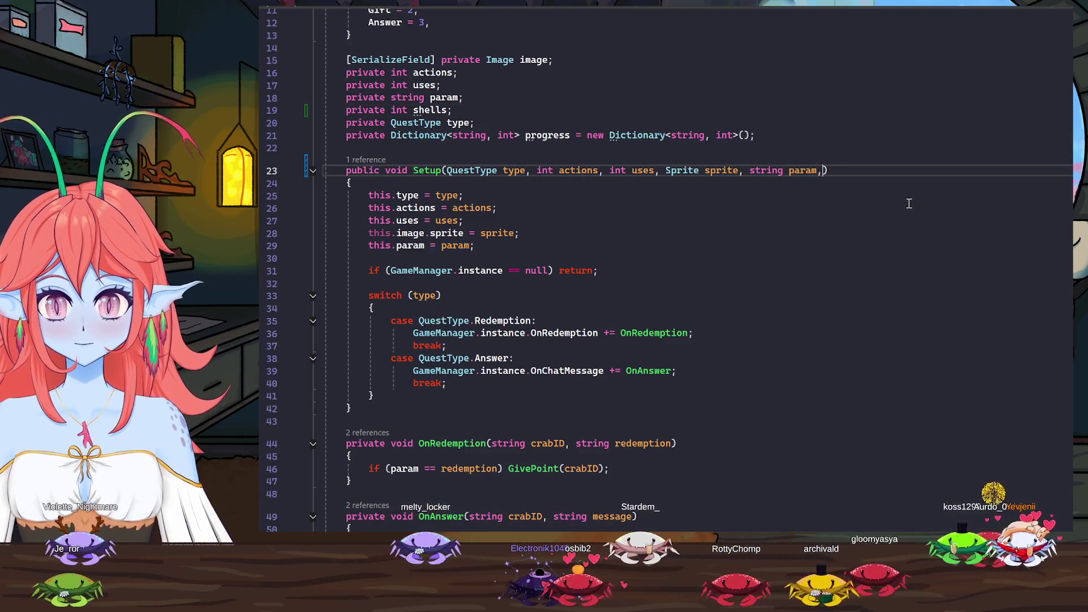
text(t she)
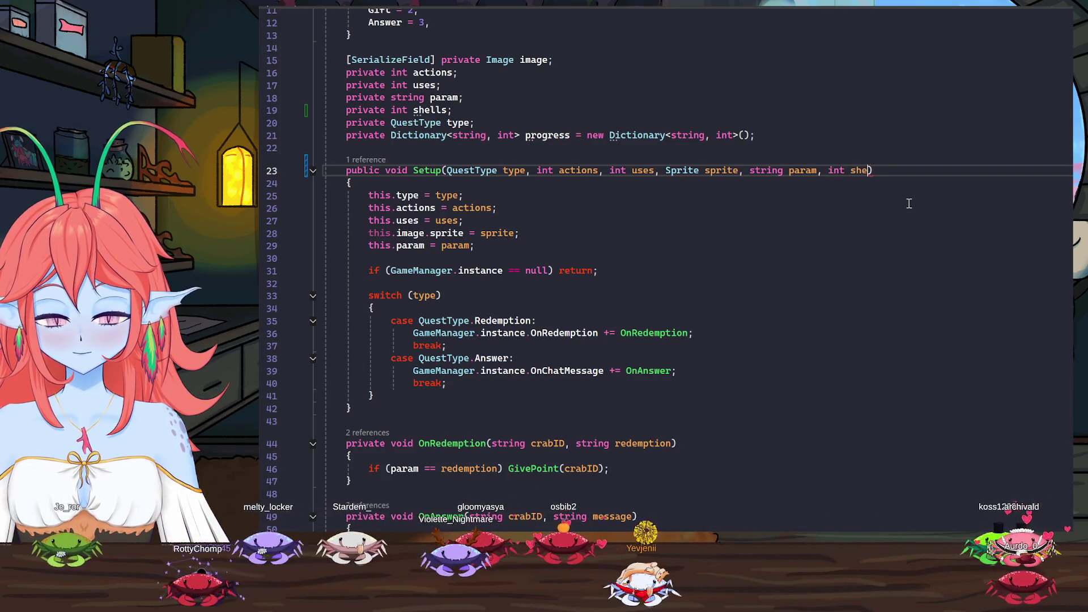
text(=)
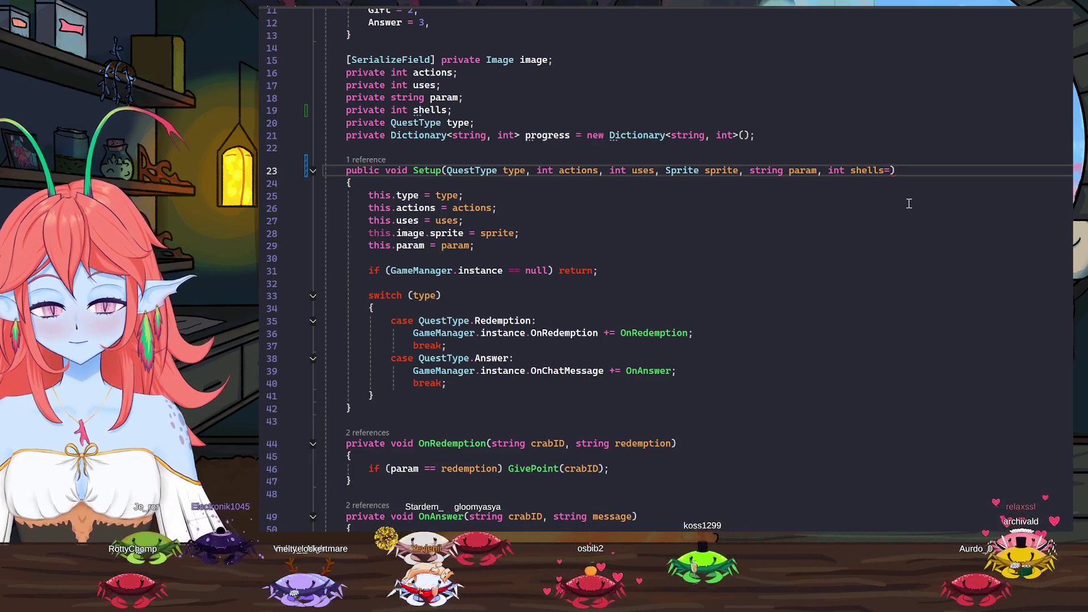
key(BackSpace)
text(= 1)
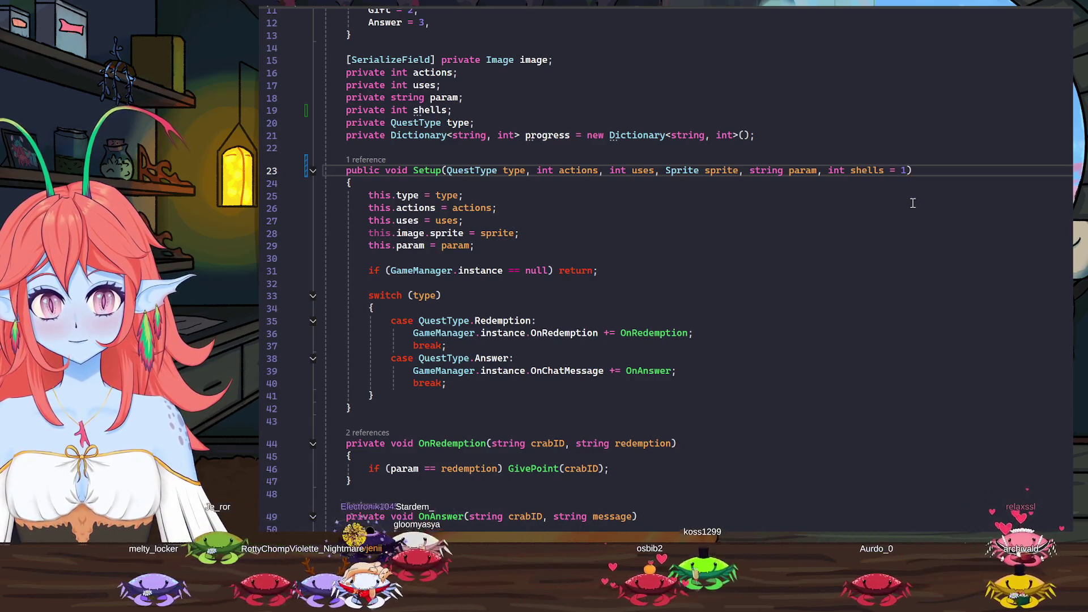
click(495, 246)
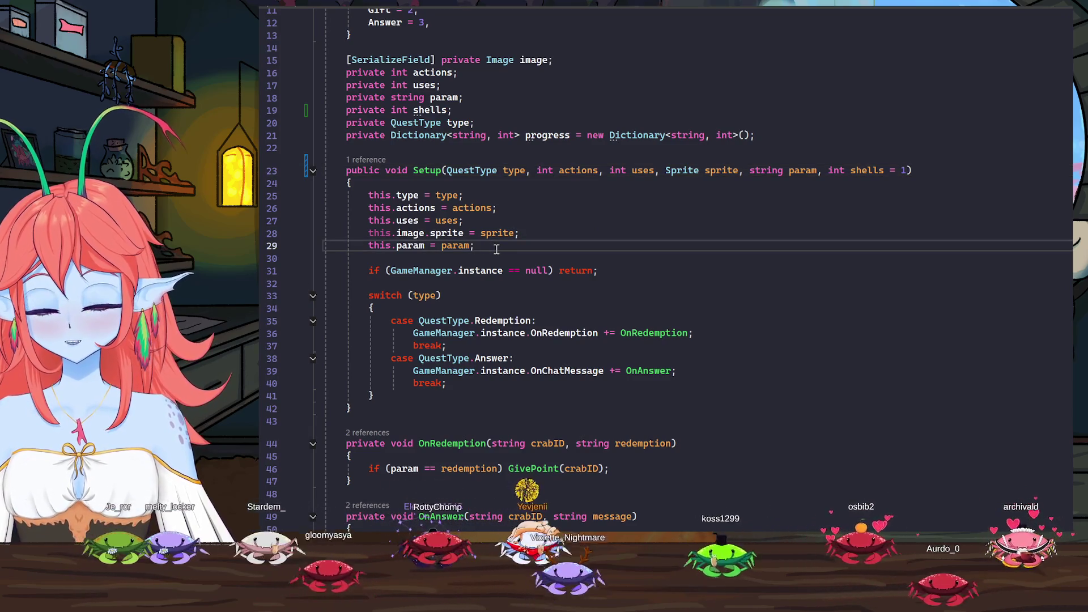
key(Return)
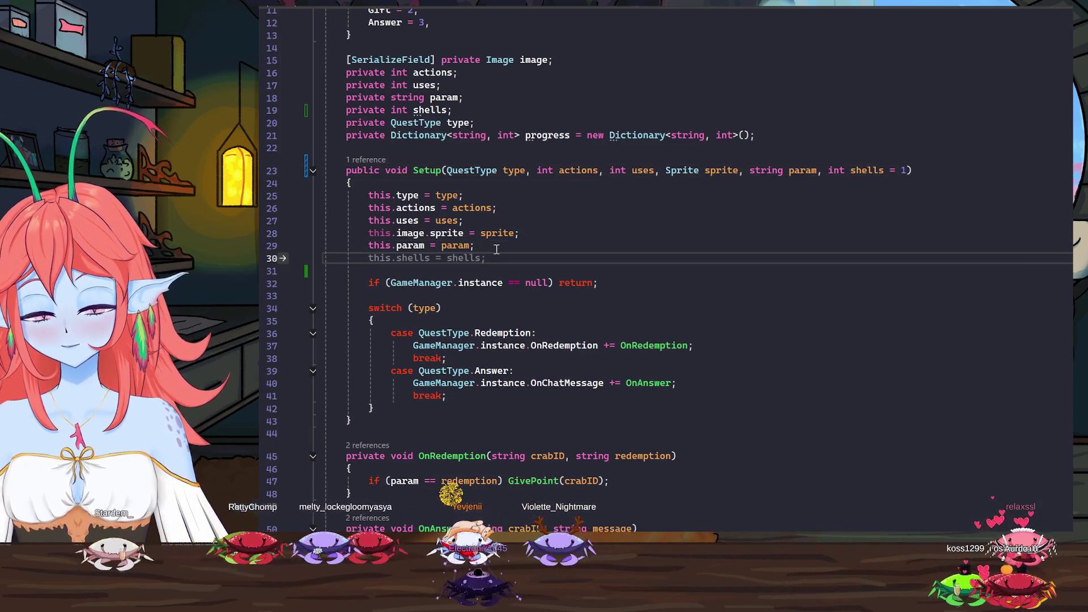
key(Tab)
scroll(868, 424, down, 9)
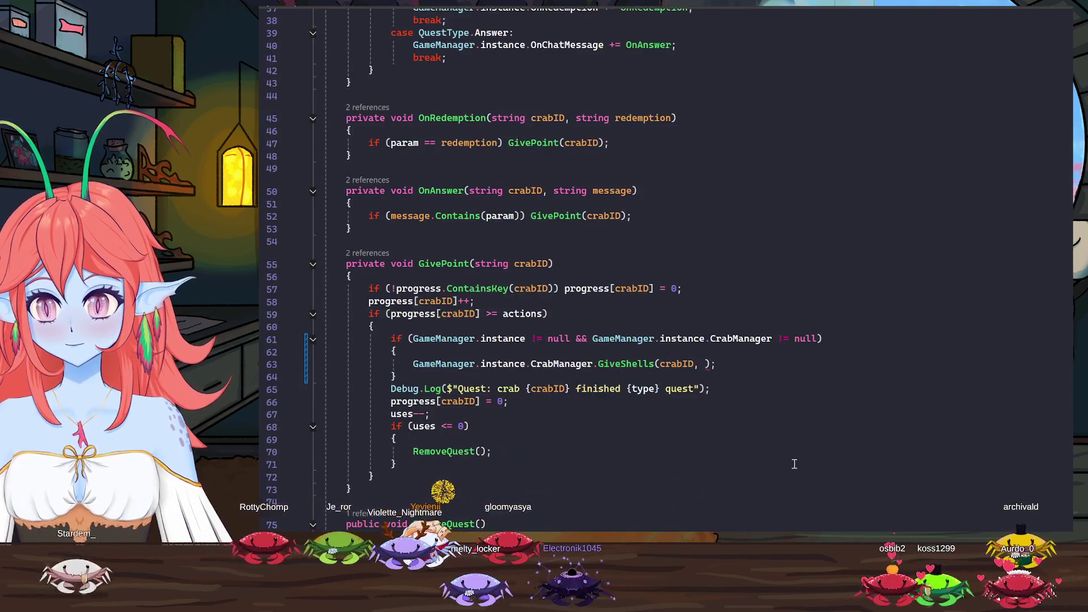
Pass shells as the second argument, making the call GiveShells(crabID, shells)
click(702, 363)
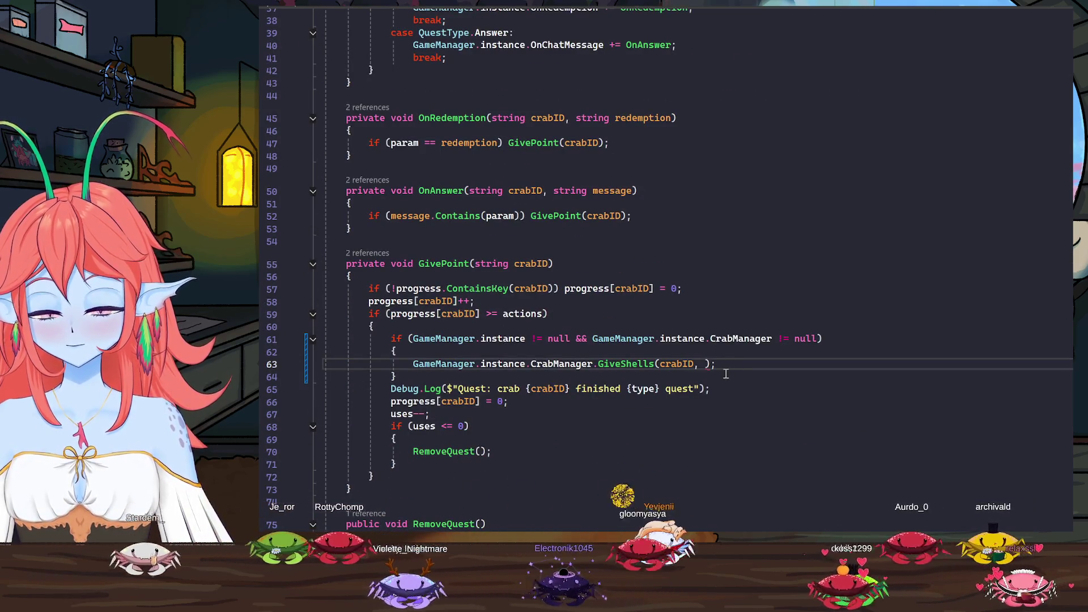
text(she)
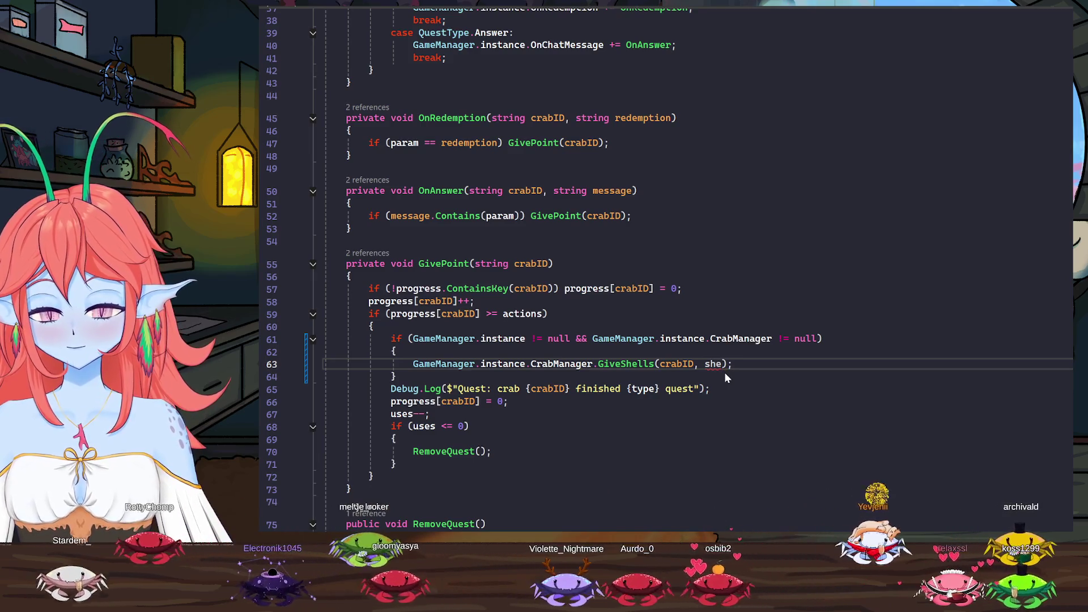
text(lls)
click(771, 358)
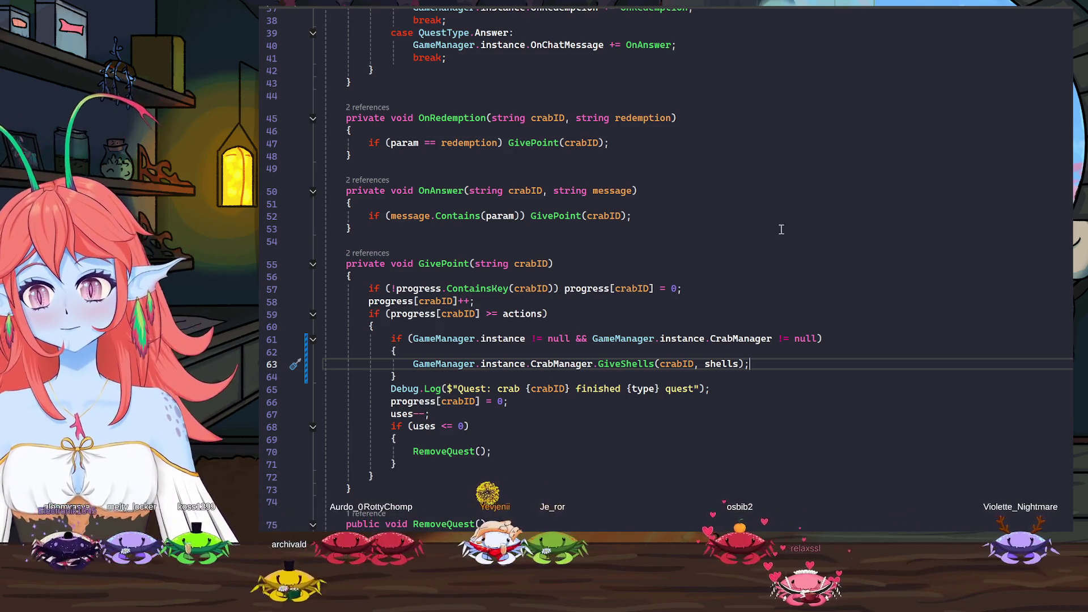
scroll(760, 347, up, 8)
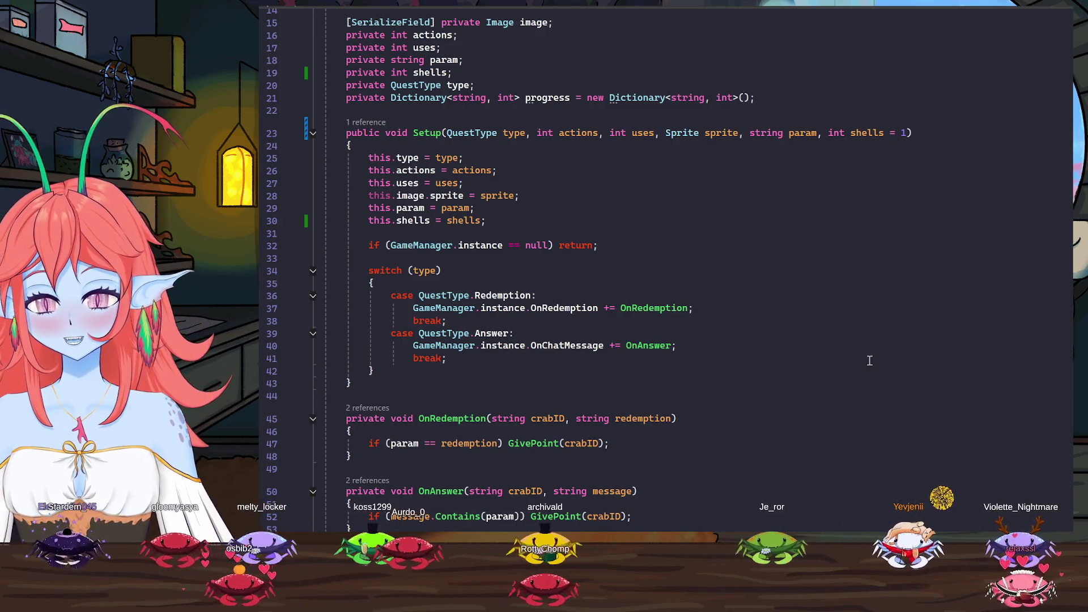
Review the shells field and Setup method, then switch back to Unity
scroll(778, 310, down, 6)
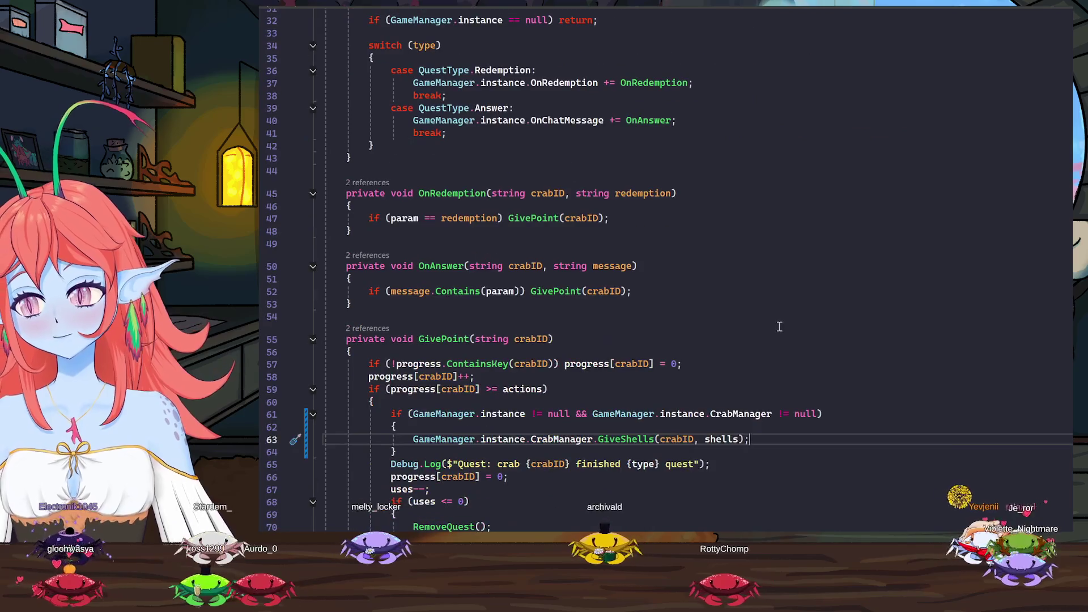
scroll(825, 364, up, 6)
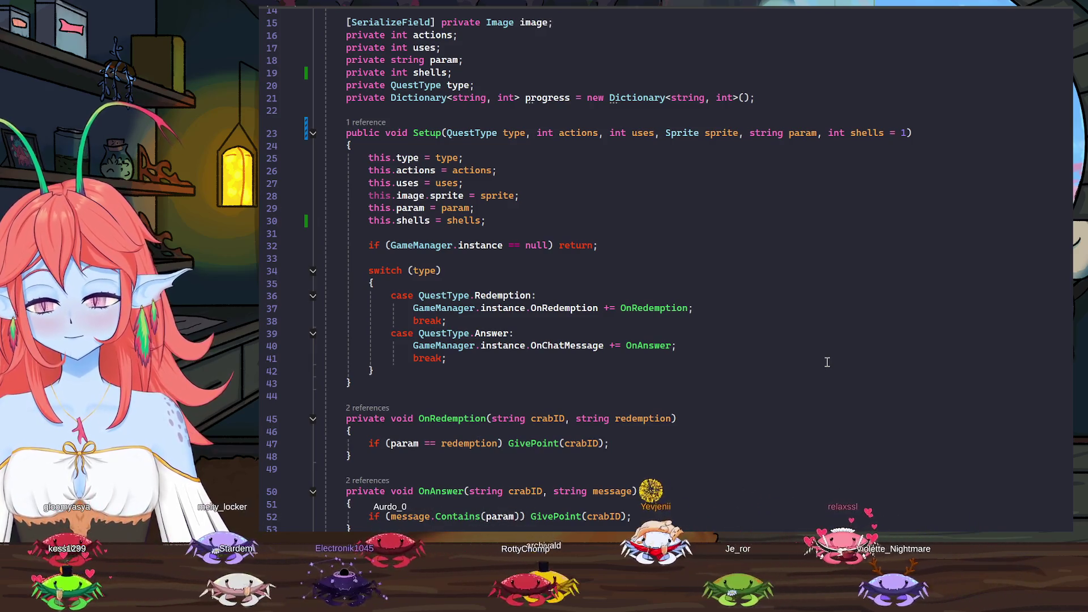
key(alt+Tab)
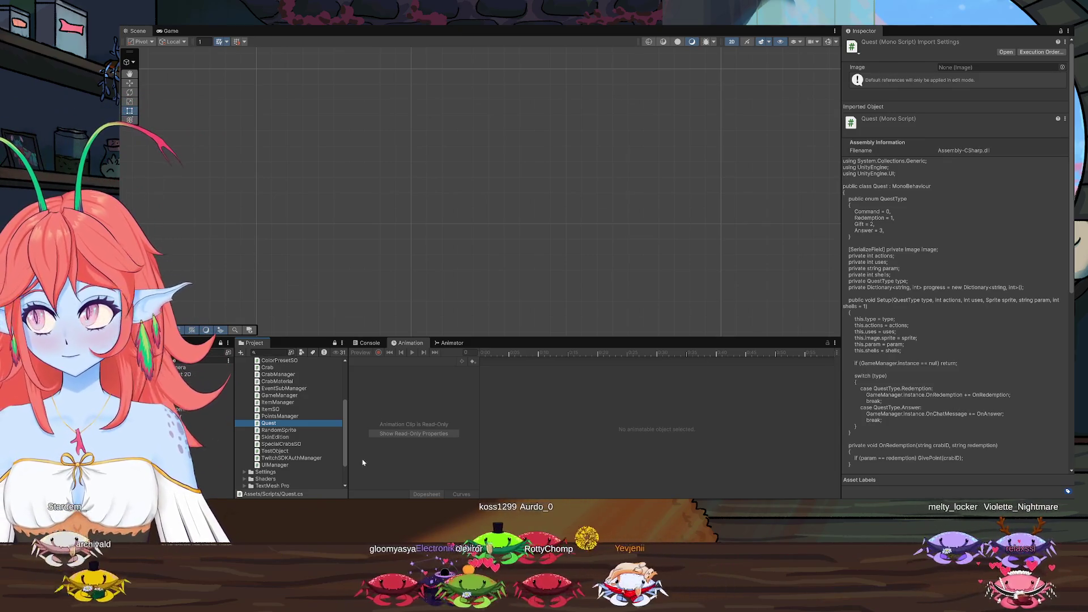
Select the Test GameObject in the Hierarchy to show its Test Object script
scroll(305, 457, up, 5)
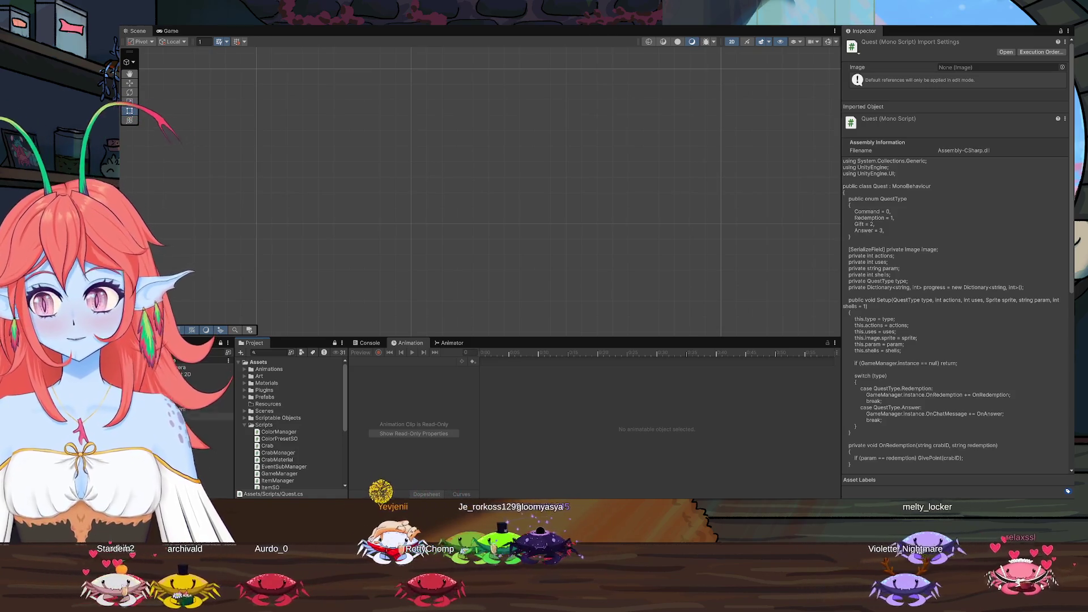
click(212, 395)
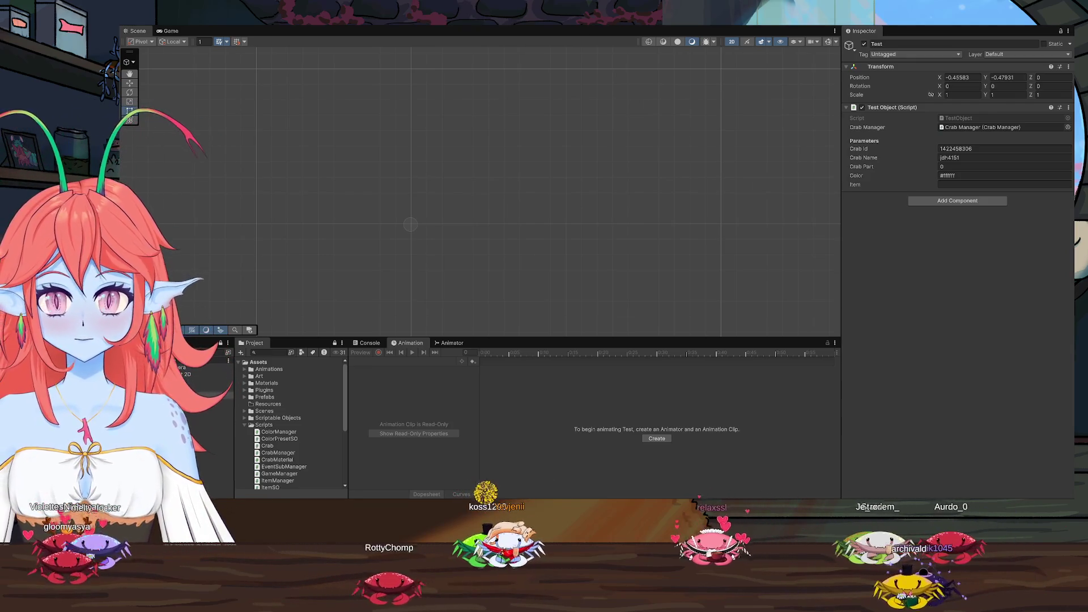
Return to Unity and select the Test object to view its TestObject component
key(alt+Tab)
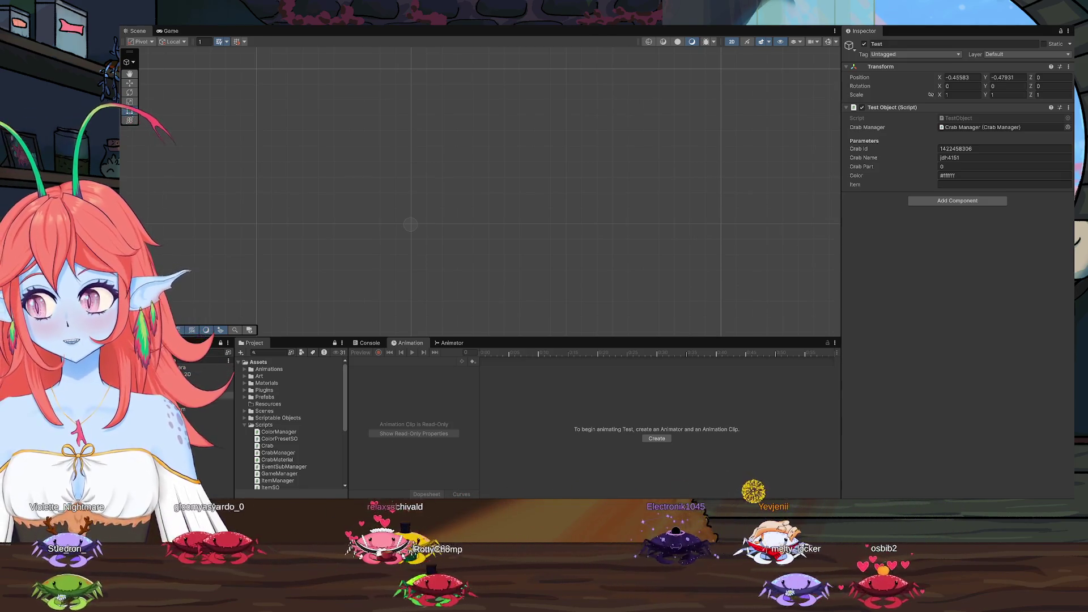
click(210, 395)
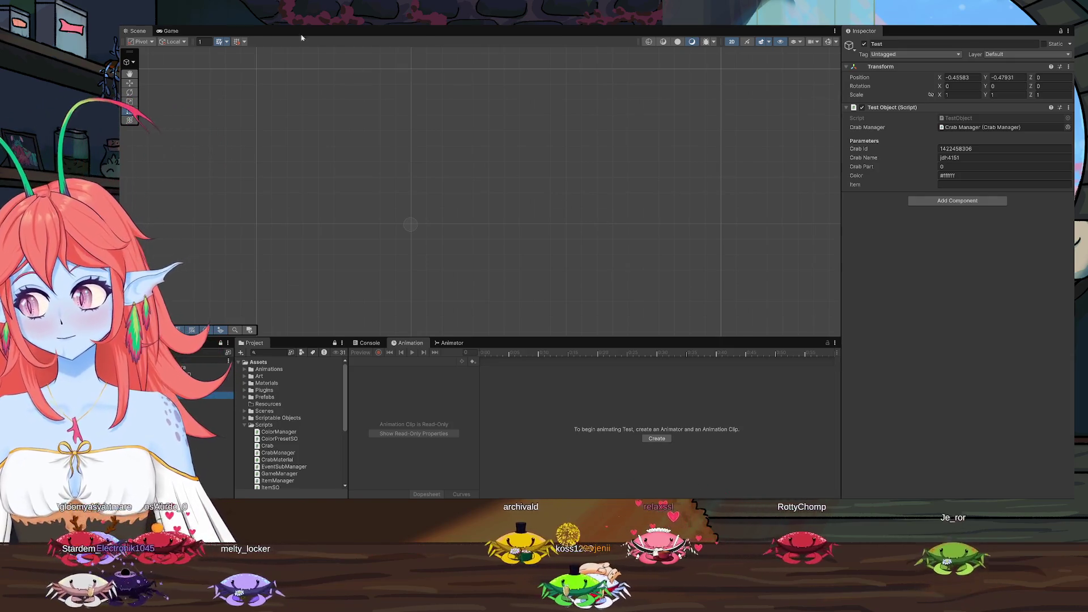
Switch to the Game view and enter Play mode with Ctrl+P
click(171, 32)
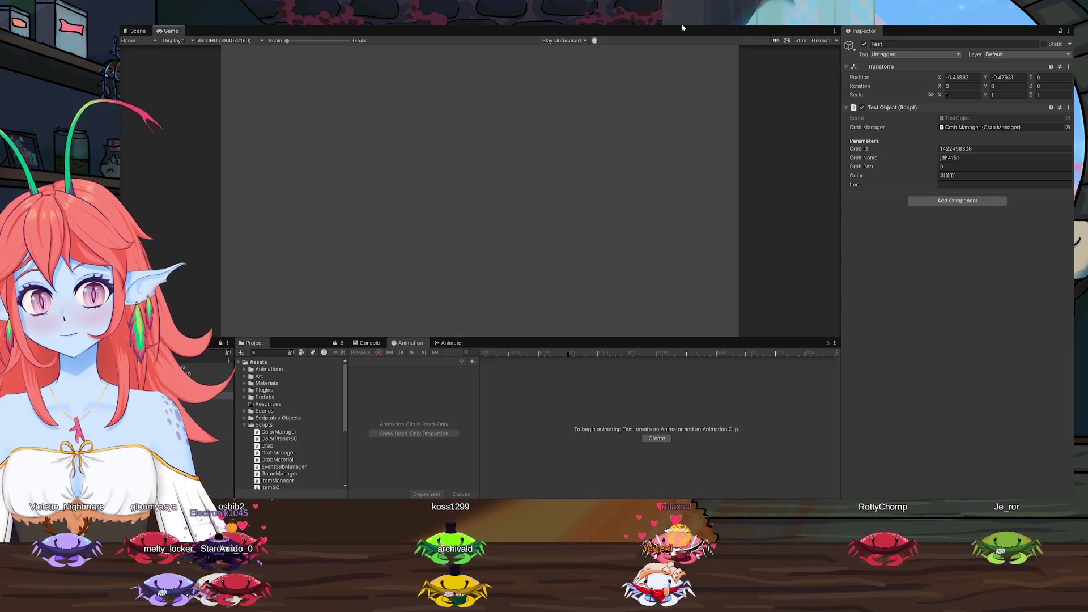
key(ctrl+p)
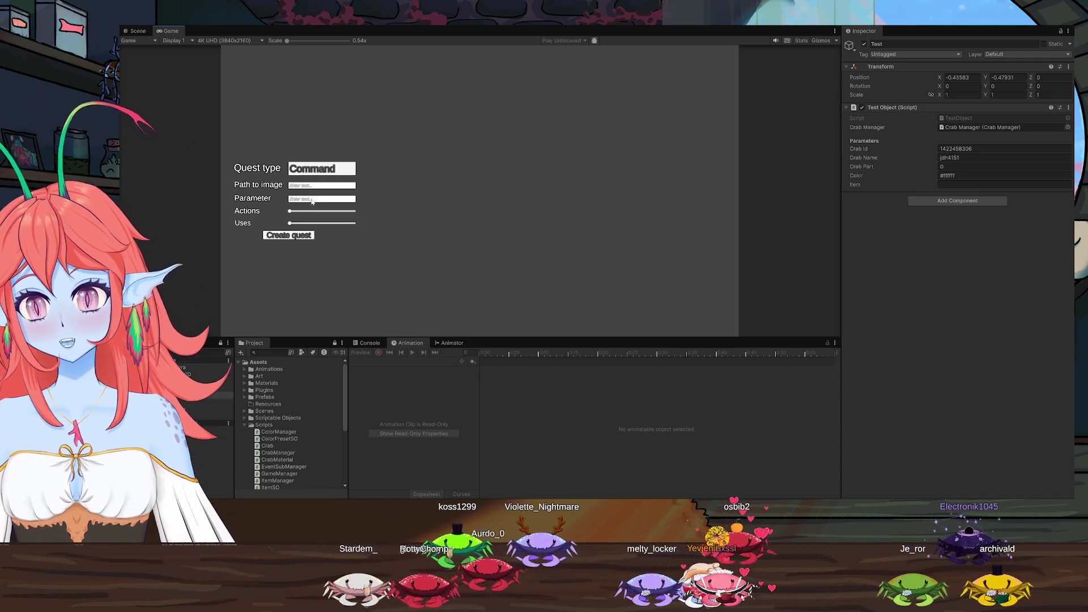
Browse the Quest type options Command, Redemption, Gift and Answer, then exit Play mode
click(342, 170)
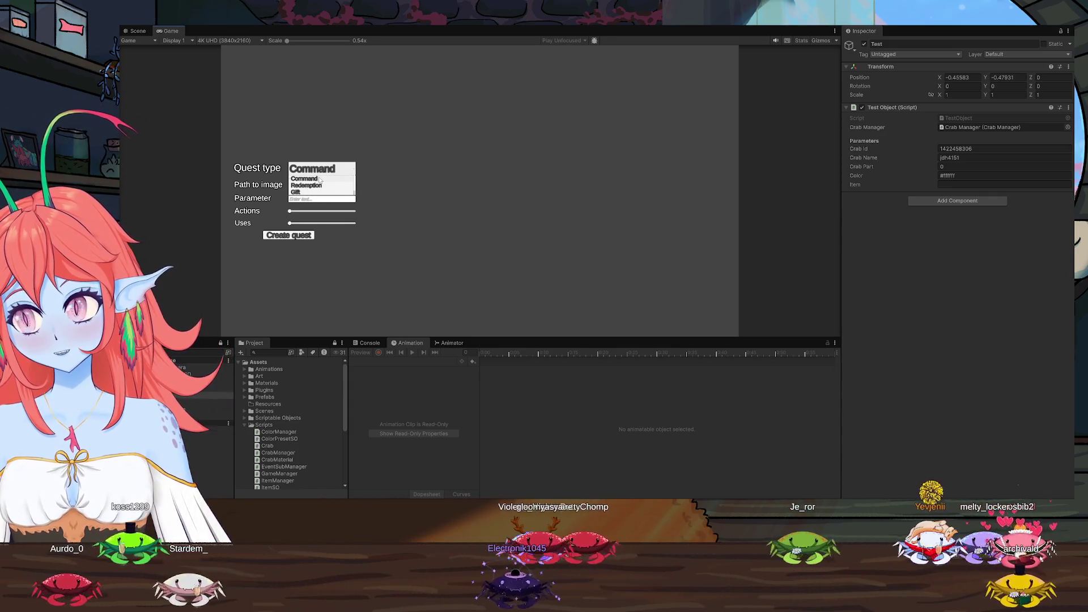
scroll(306, 193, down, 1)
scroll(314, 190, up, 1)
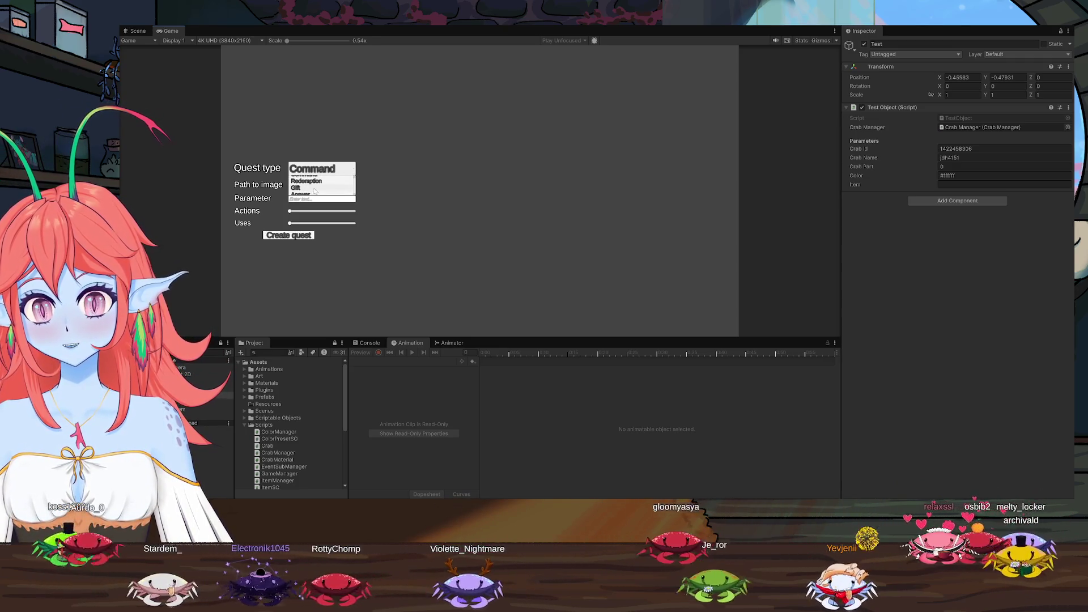
scroll(320, 183, down, 1)
scroll(321, 183, up, 1)
scroll(322, 182, down, 1)
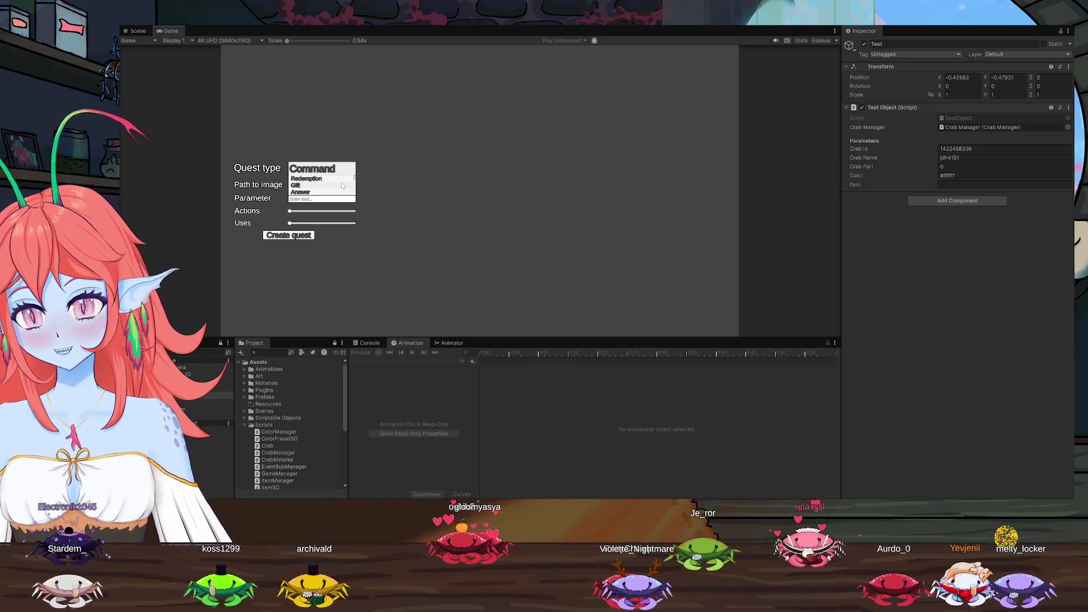
scroll(329, 190, up, 1)
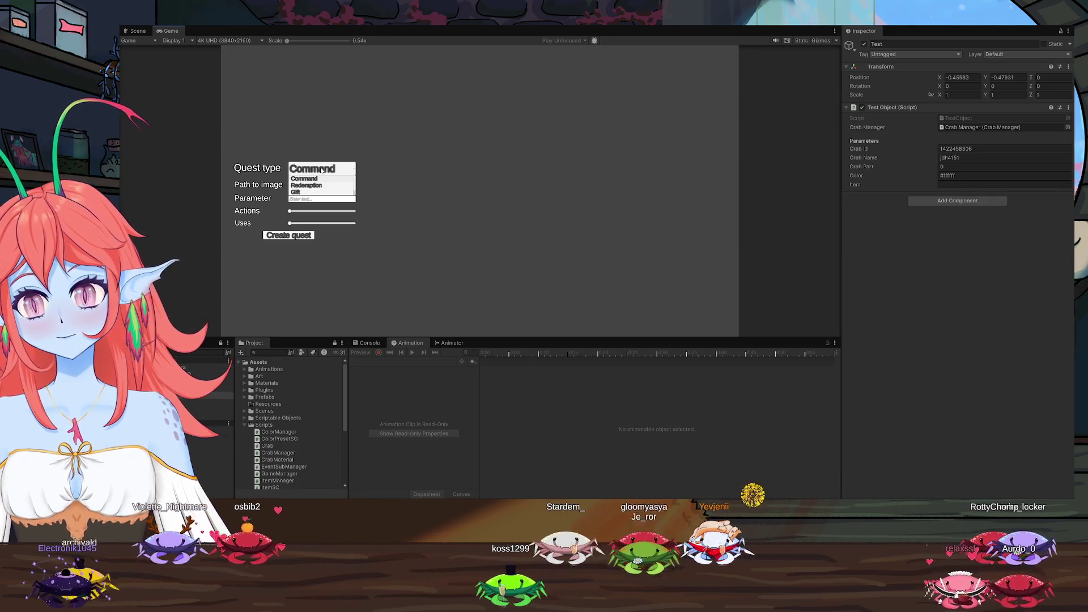
scroll(326, 180, down, 1)
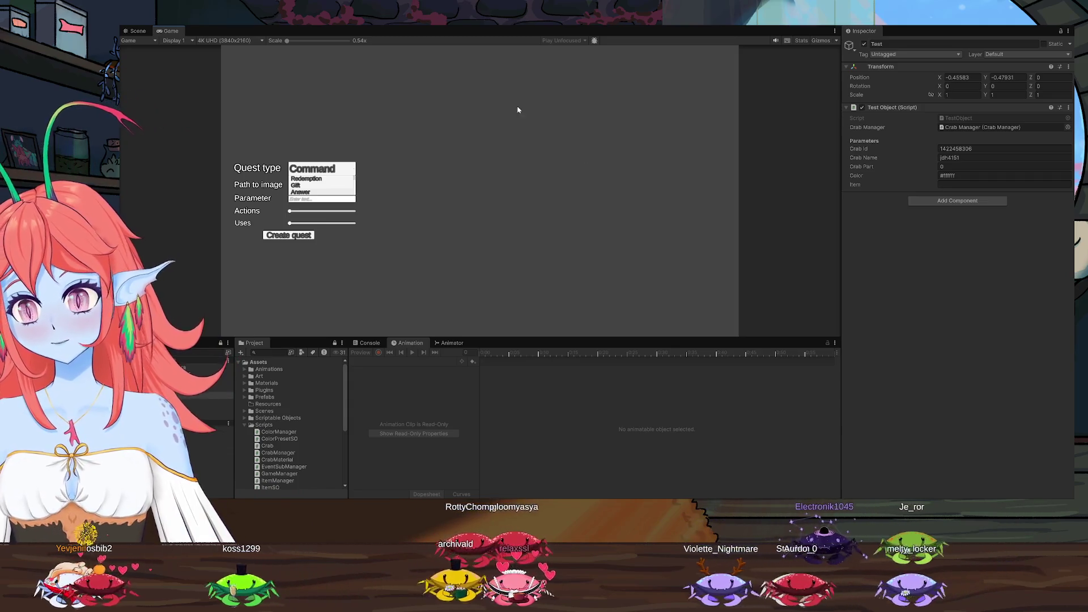
click(628, 26)
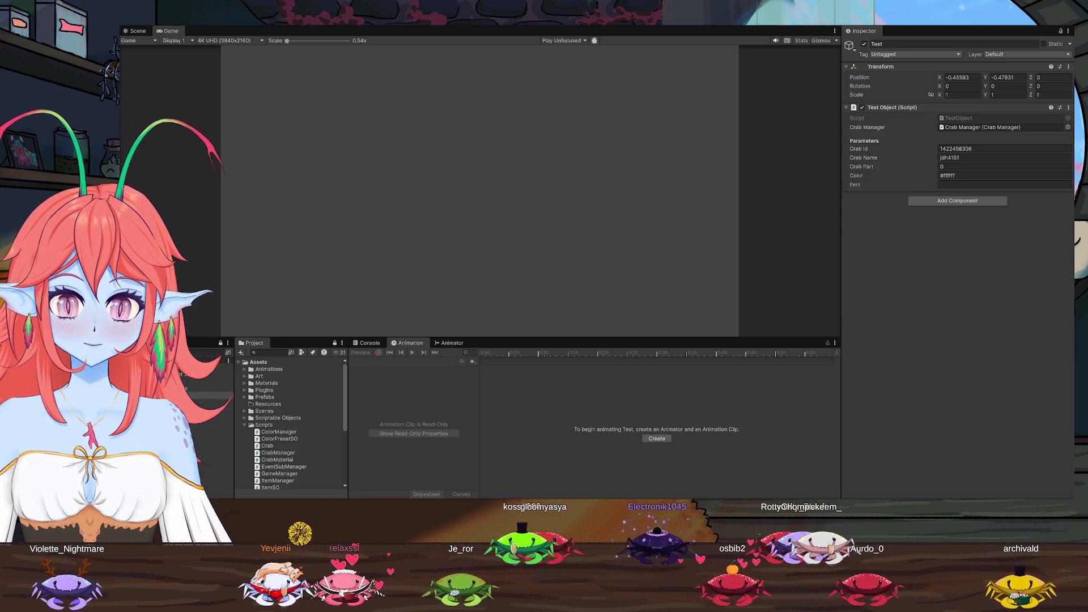
Collapse the Scripts folder in the Project panel
click(245, 425)
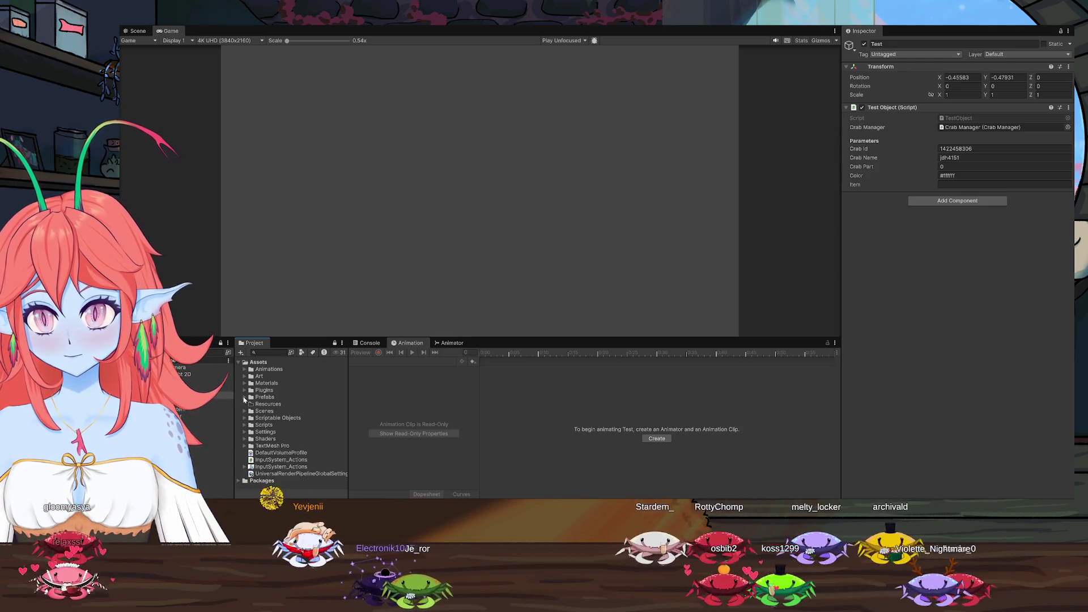
Expand the Prefabs folder and its Special Crabs subfolder in the Project panel
click(245, 397)
click(253, 411)
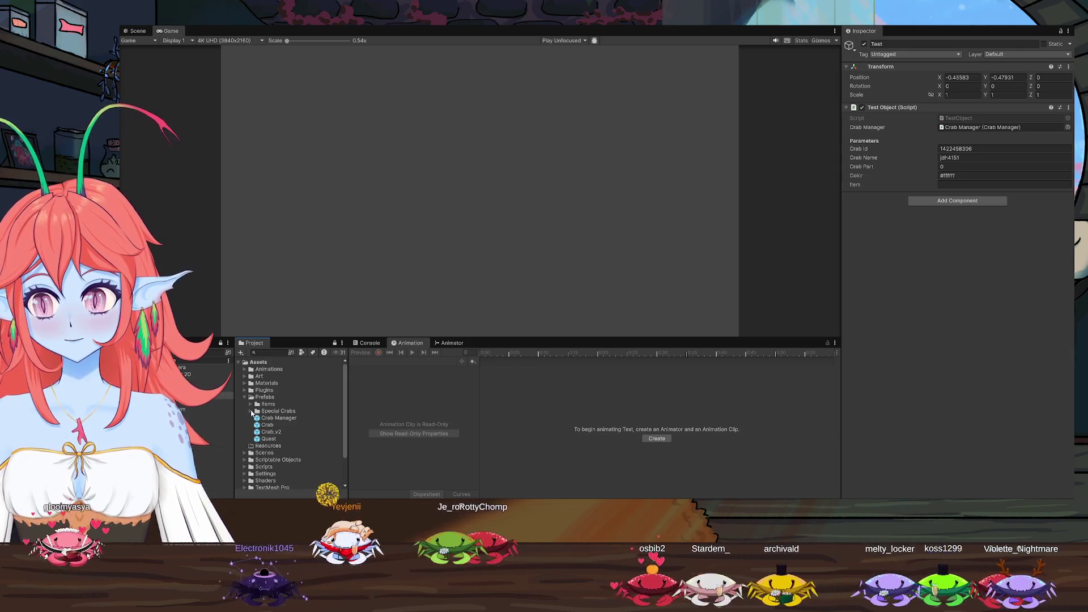
scroll(293, 422, down, 3)
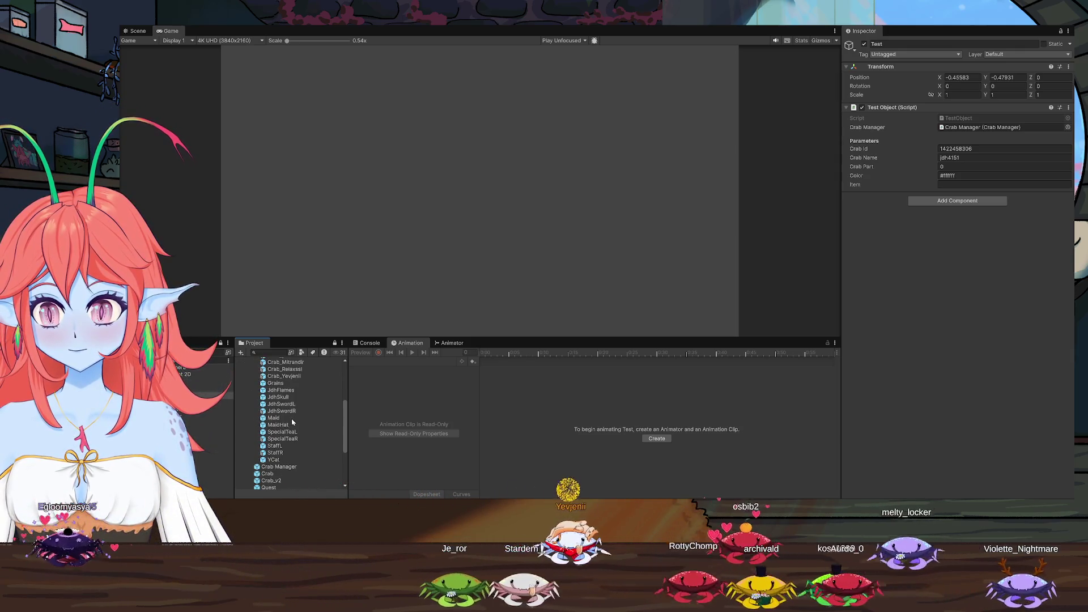
scroll(294, 422, down, 3)
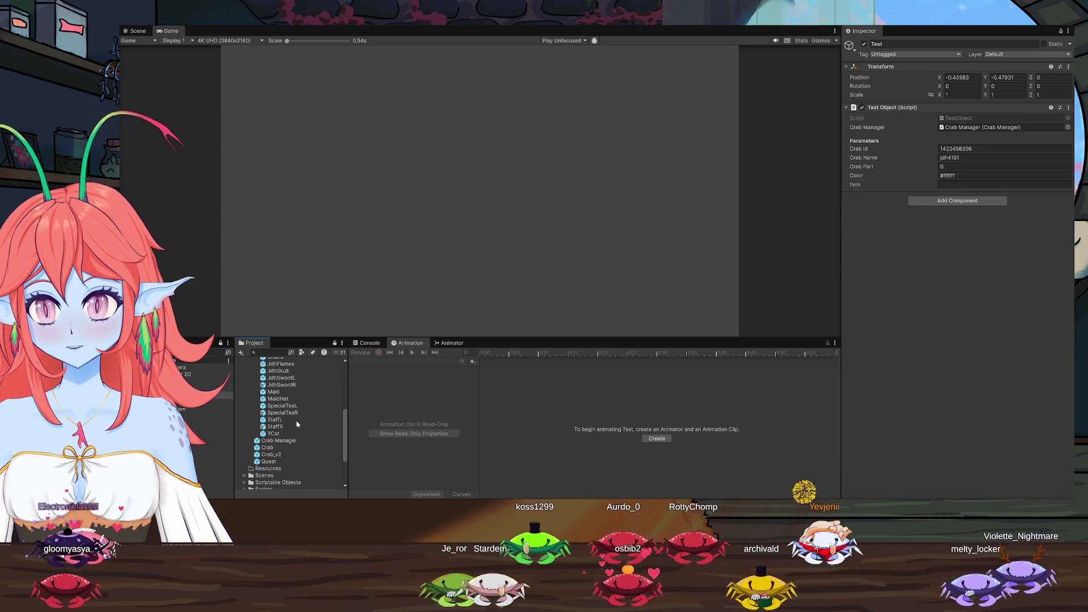
scroll(298, 424, up, 3)
scroll(291, 431, up, 2)
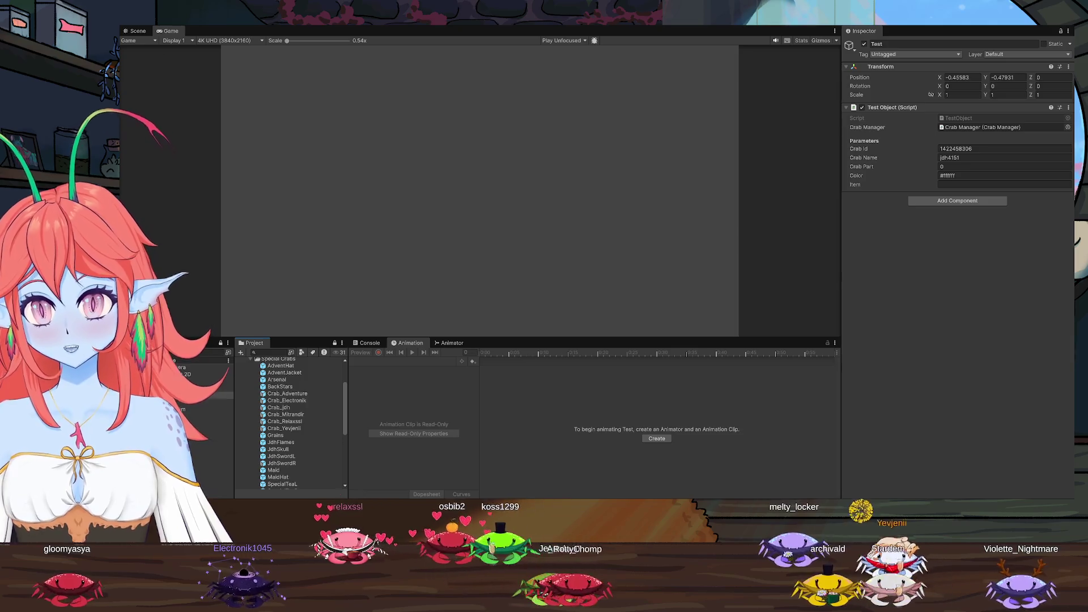
Switch to the Scene view and inspect the Crab_Electronik prefab's settings
click(138, 31)
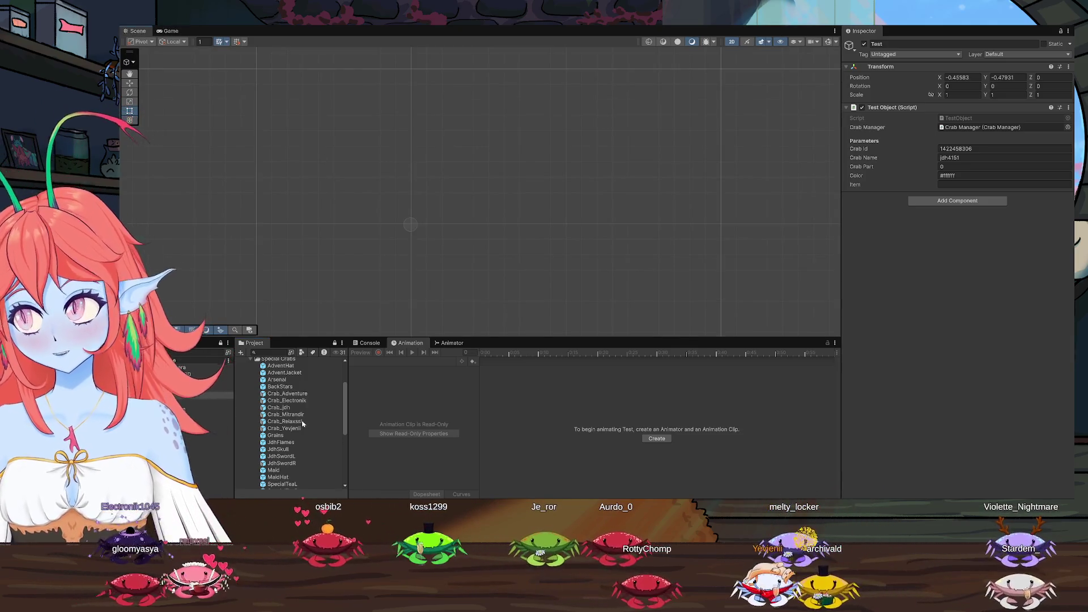
click(282, 401)
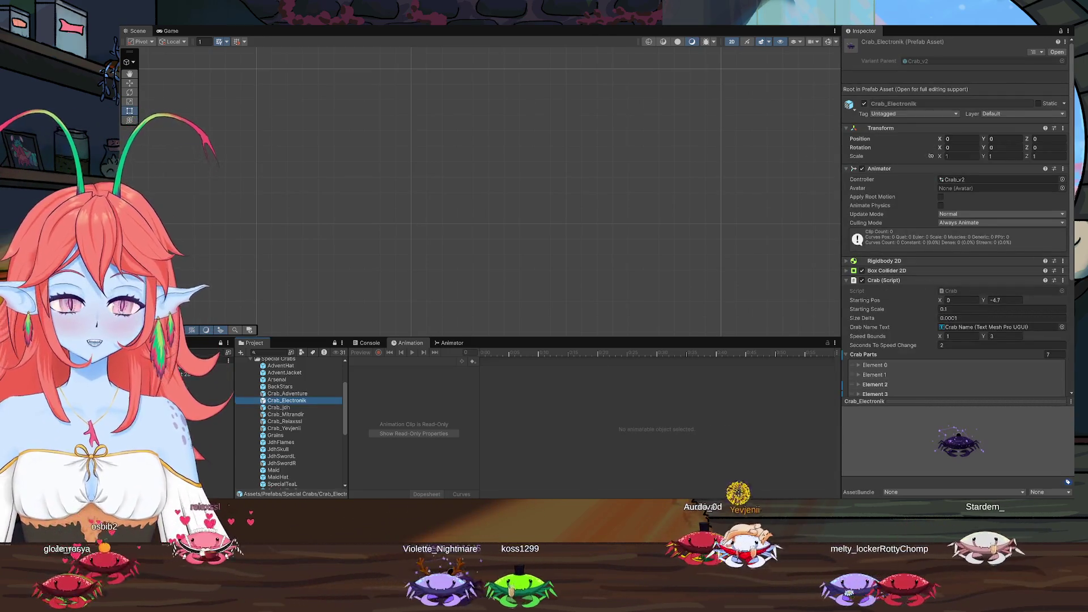
scroll(306, 431, up, 3)
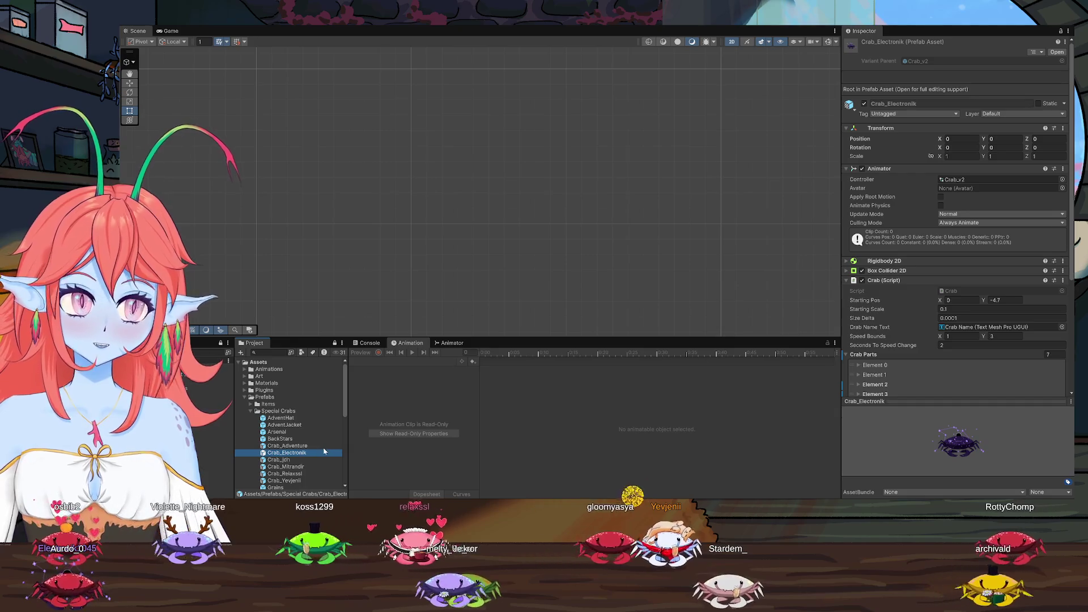
scroll(286, 439, down, 3)
scroll(286, 431, down, 2)
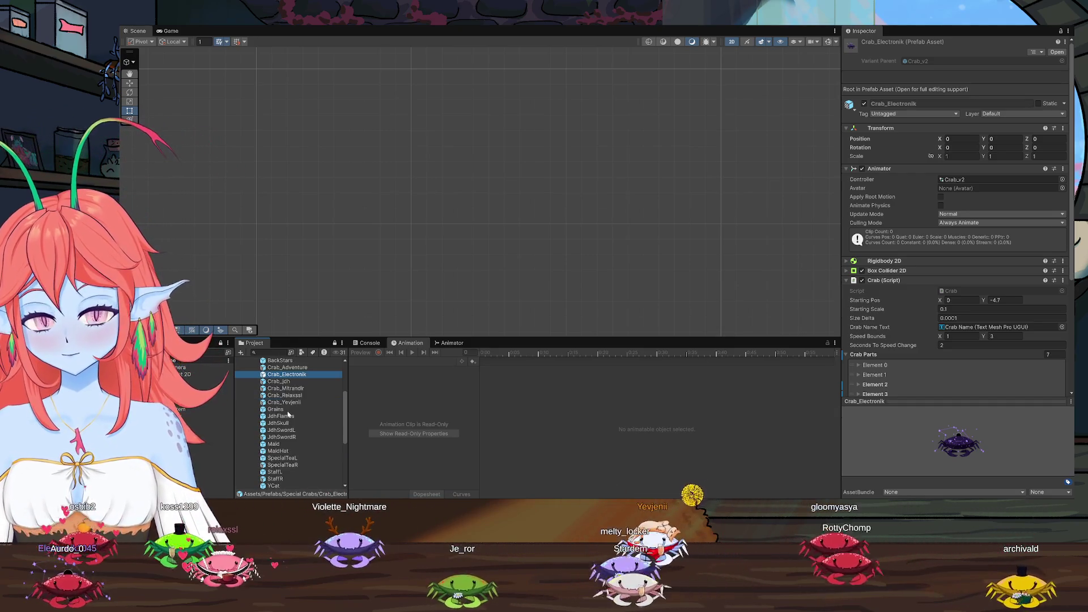
scroll(289, 414, up, 5)
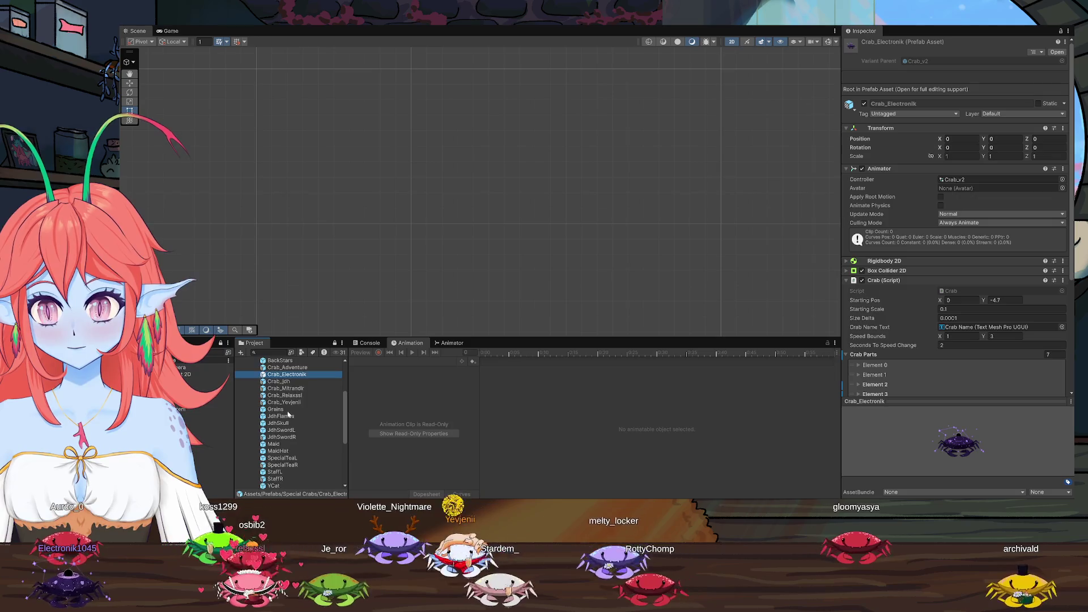
scroll(292, 434, down, 6)
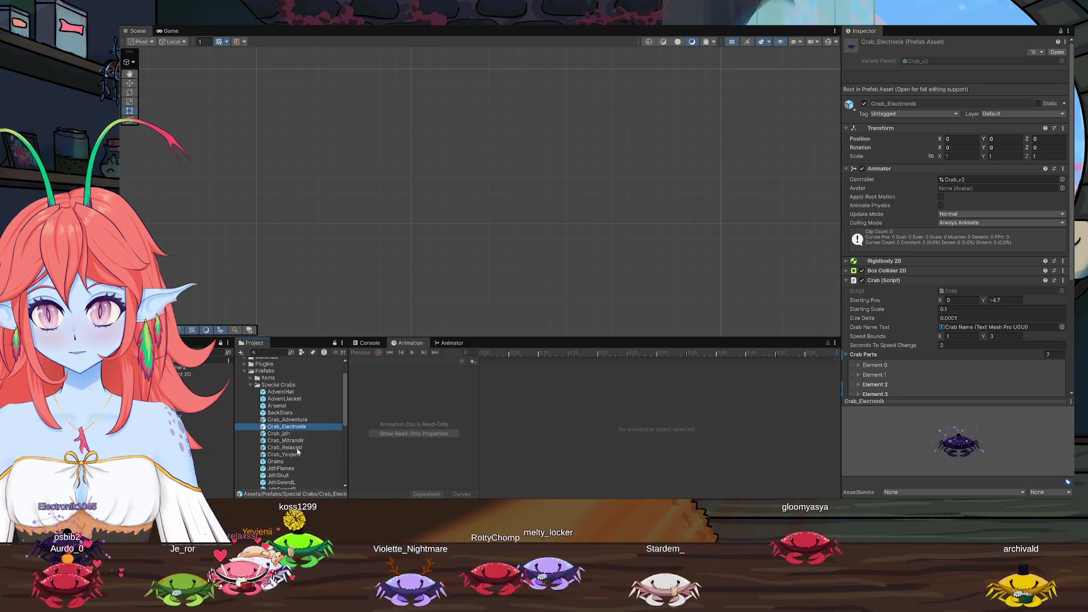
scroll(292, 442, down, 5)
Expand Scriptable Objects and select the SpecialCrabs asset to view its crab list
click(245, 431)
scroll(282, 425, down, 3)
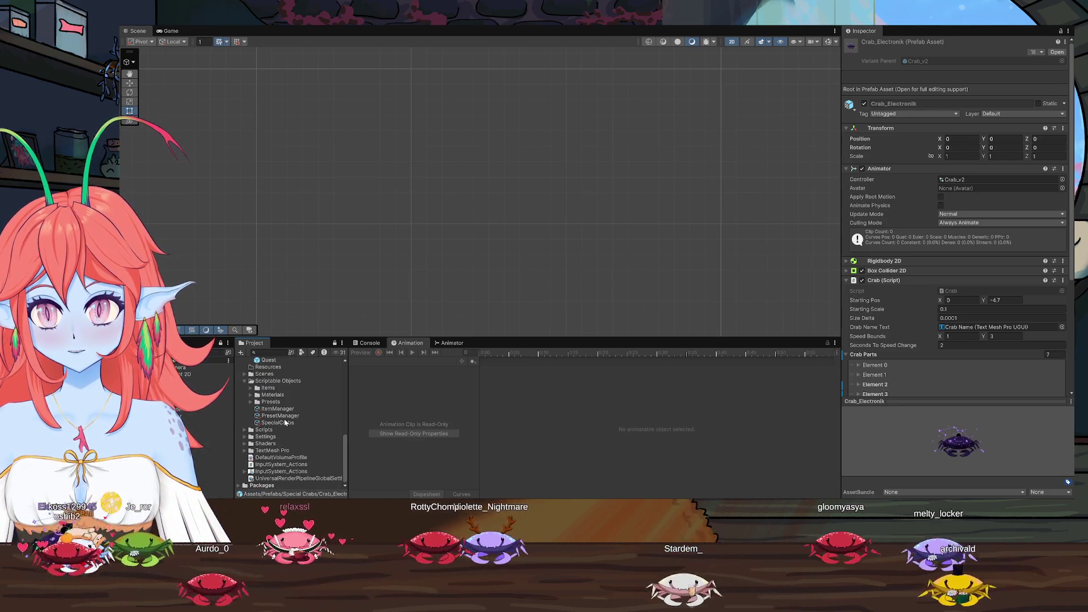
click(278, 422)
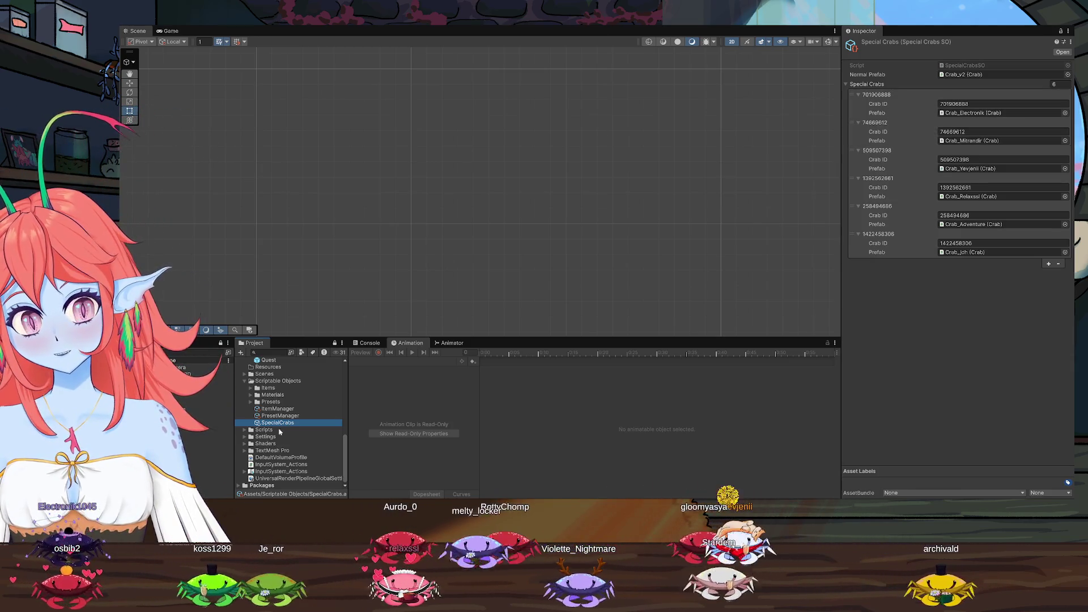
Review the PresetManager's colour presets list, then select the Black preset in the Presets folder
scroll(289, 431, up, 5)
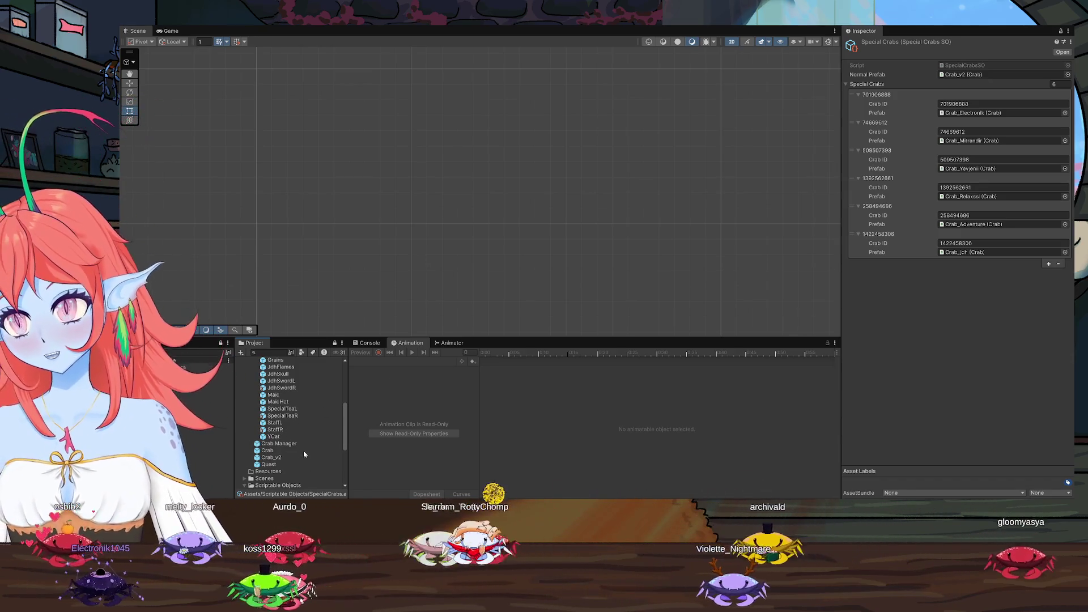
scroll(293, 460, down, 2)
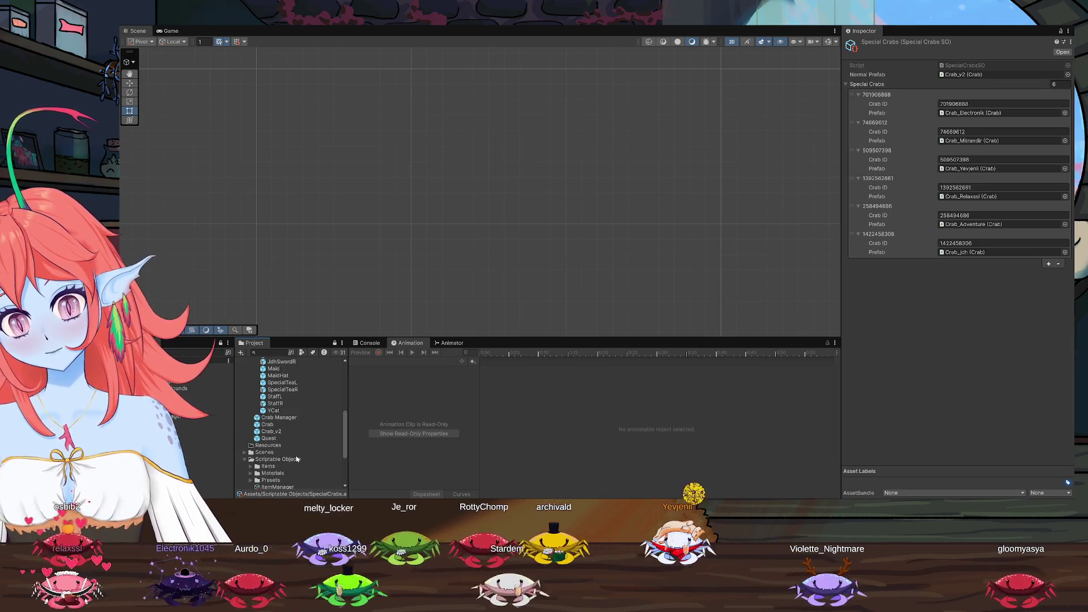
scroll(297, 458, down, 2)
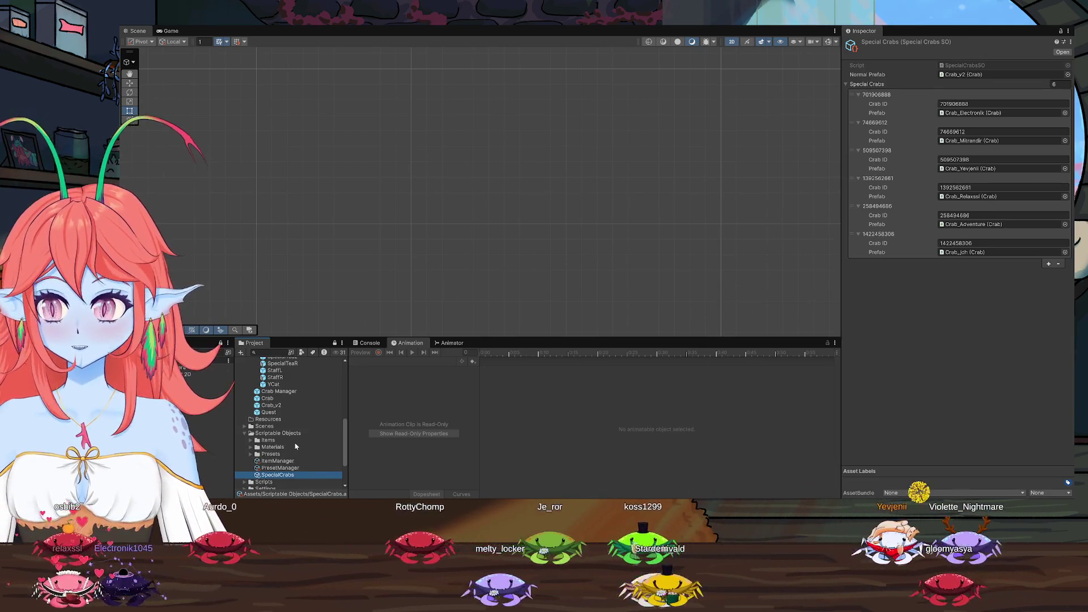
click(278, 468)
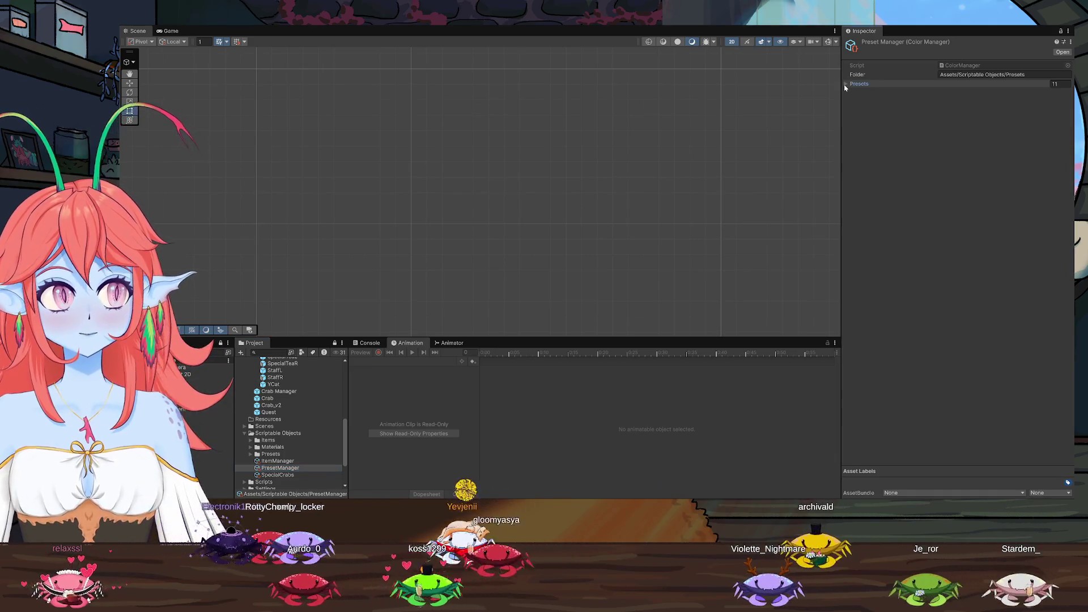
click(845, 85)
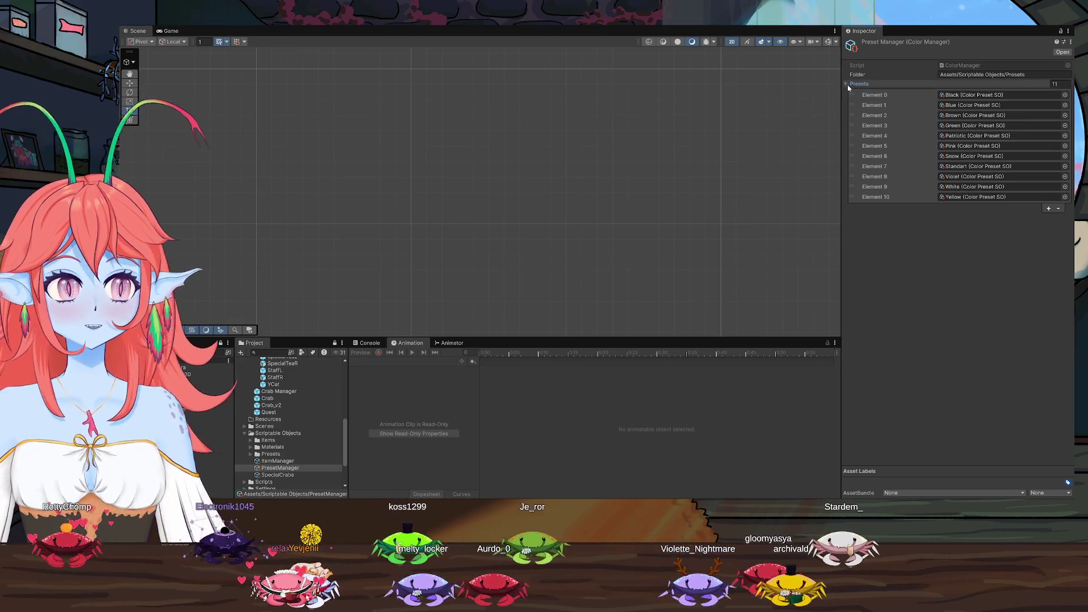
click(846, 85)
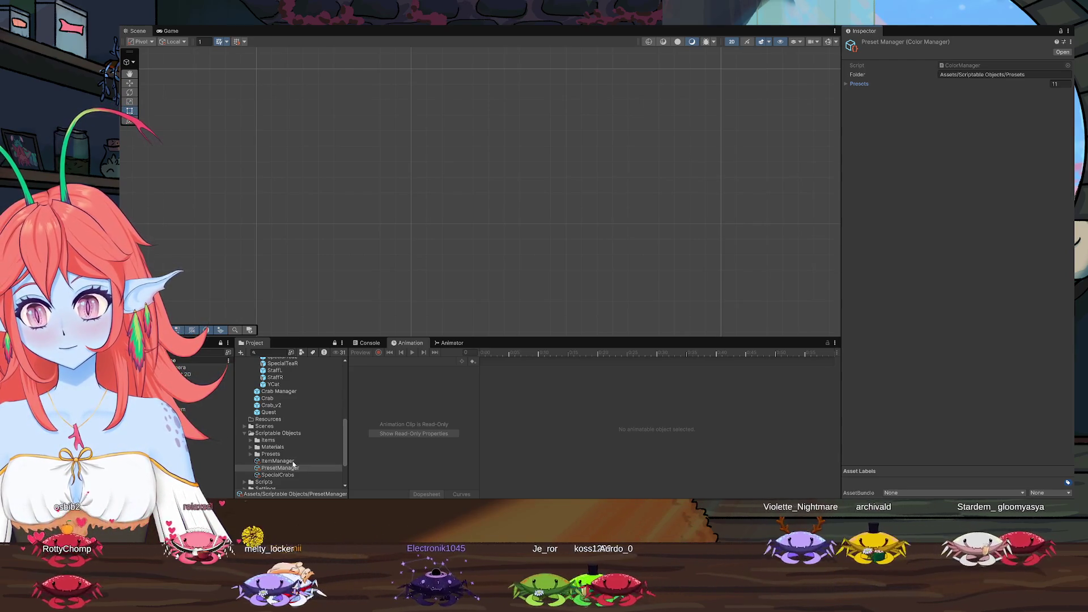
click(251, 453)
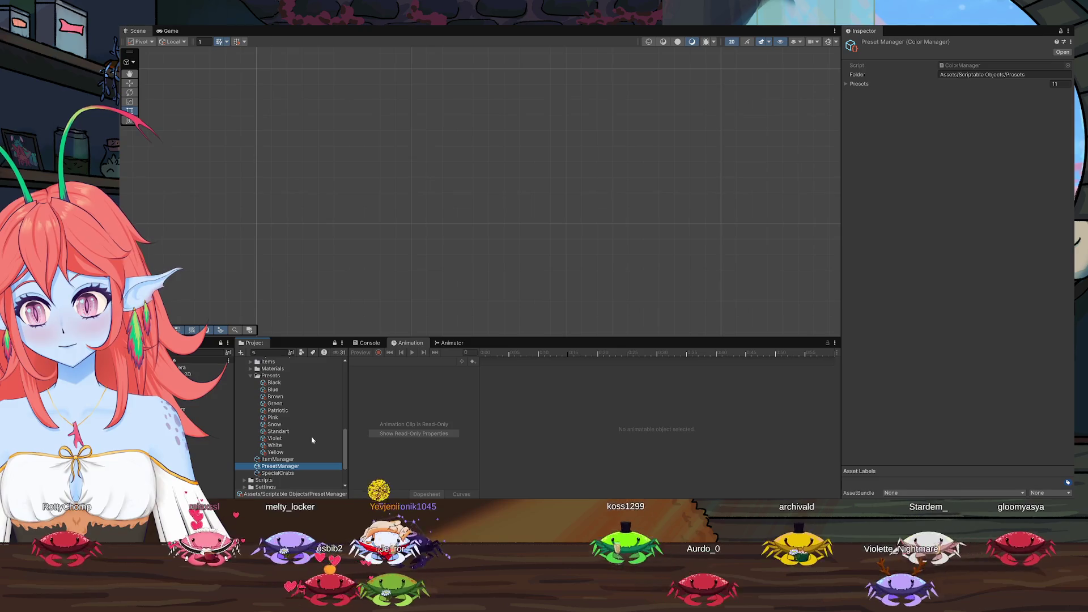
click(275, 383)
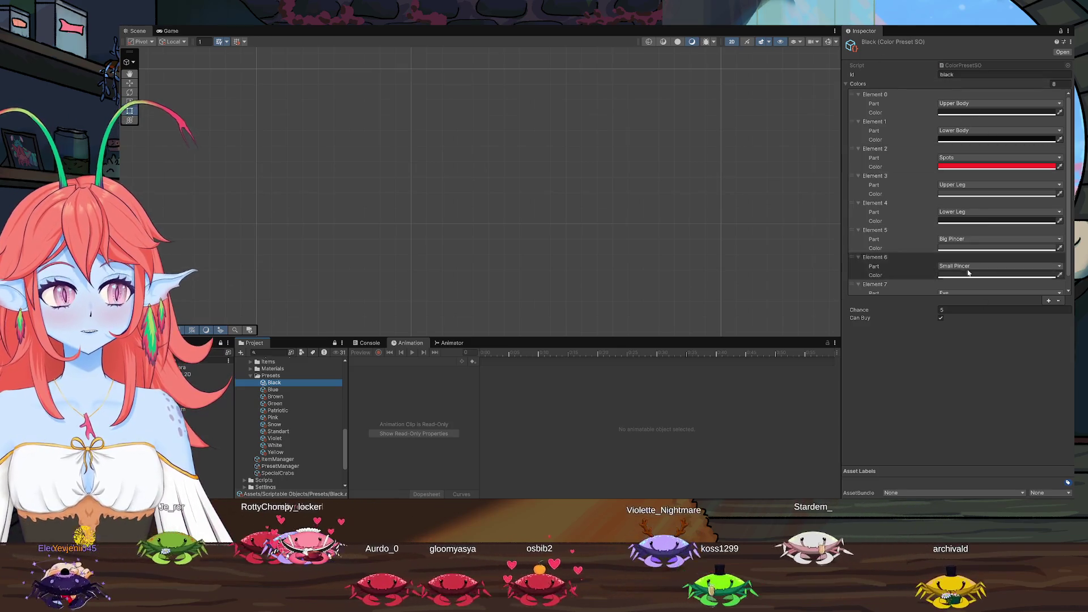
Look through the Pink, Snow, Standart and Violet colour presets
drag(1069, 160, 1069, 171)
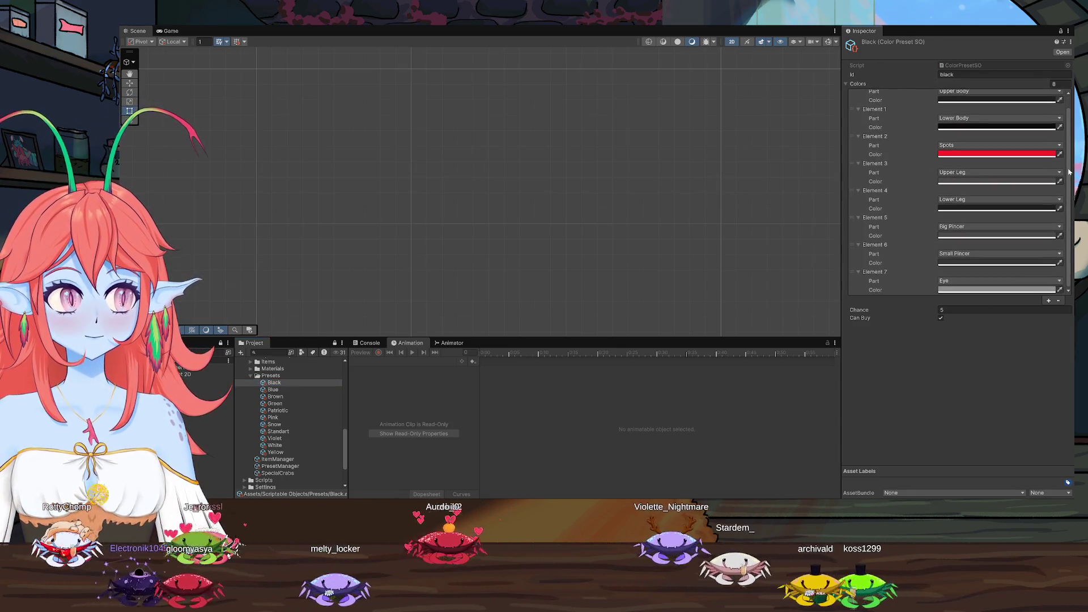
click(280, 418)
click(278, 425)
click(277, 432)
click(275, 438)
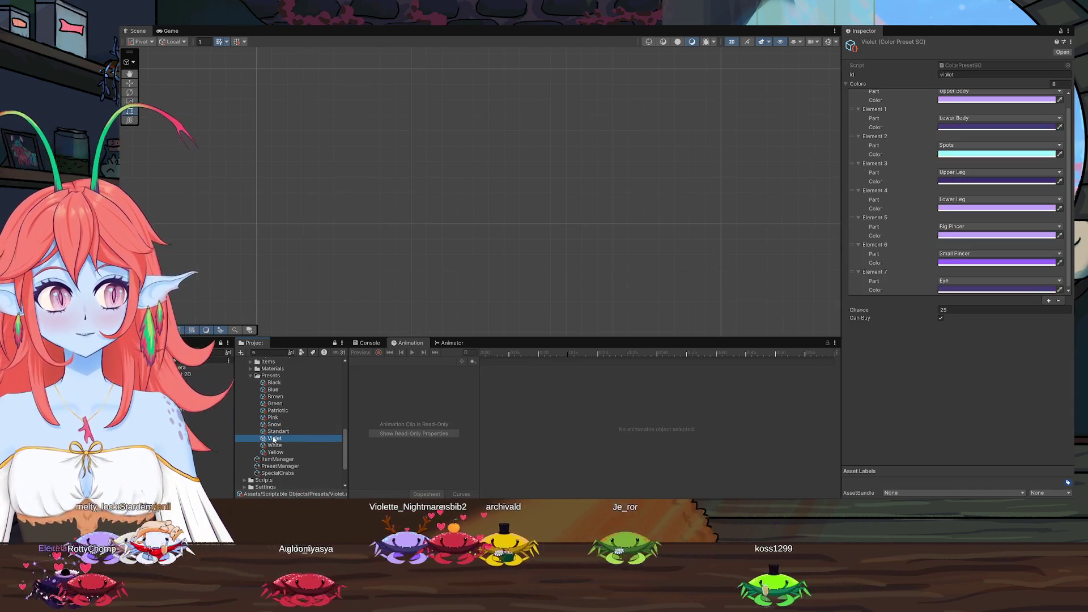
Collapse Presets, expand Items and view the Horns item, then select the ItemManager asset
click(251, 376)
click(250, 389)
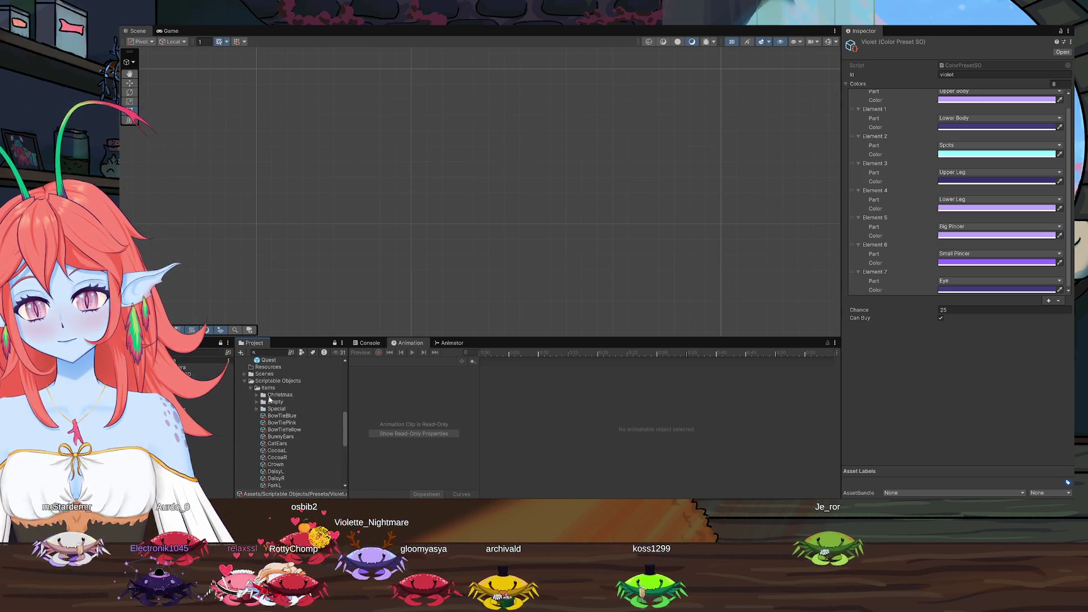
scroll(309, 409, down, 5)
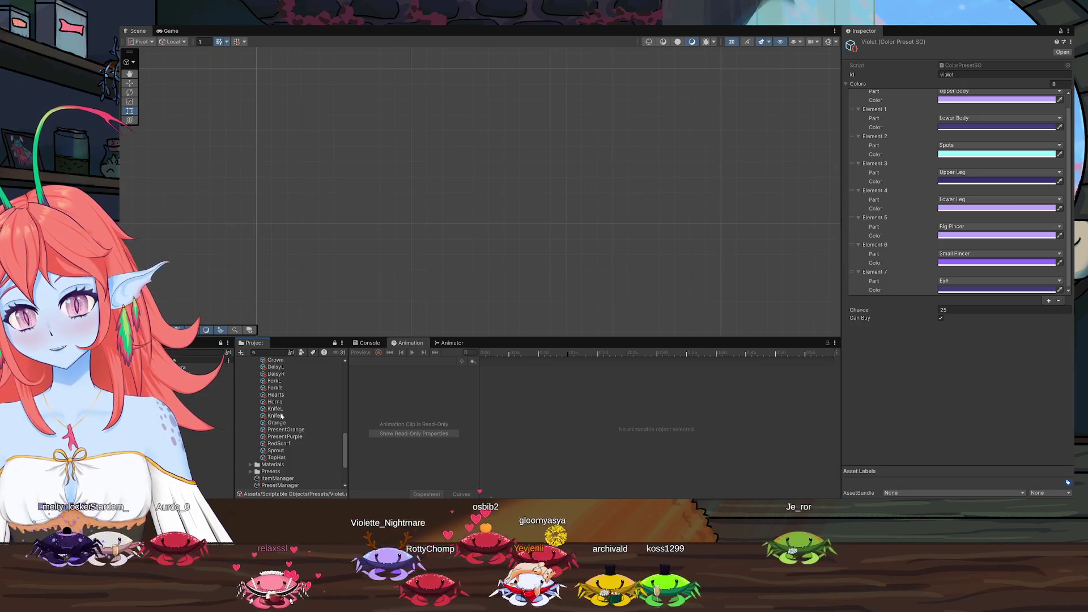
scroll(289, 410, down, 2)
click(275, 375)
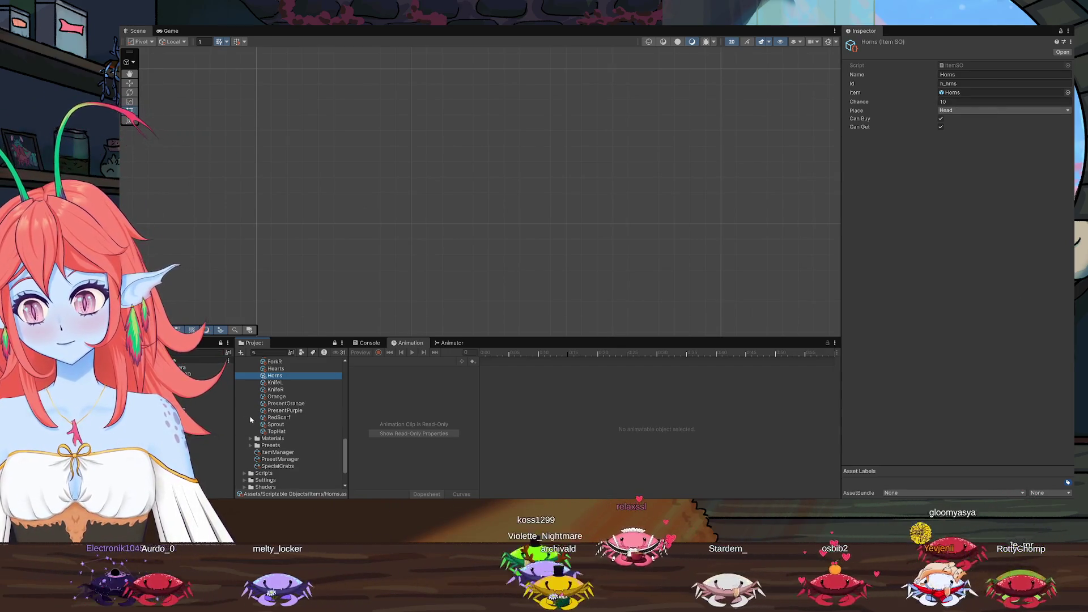
click(282, 452)
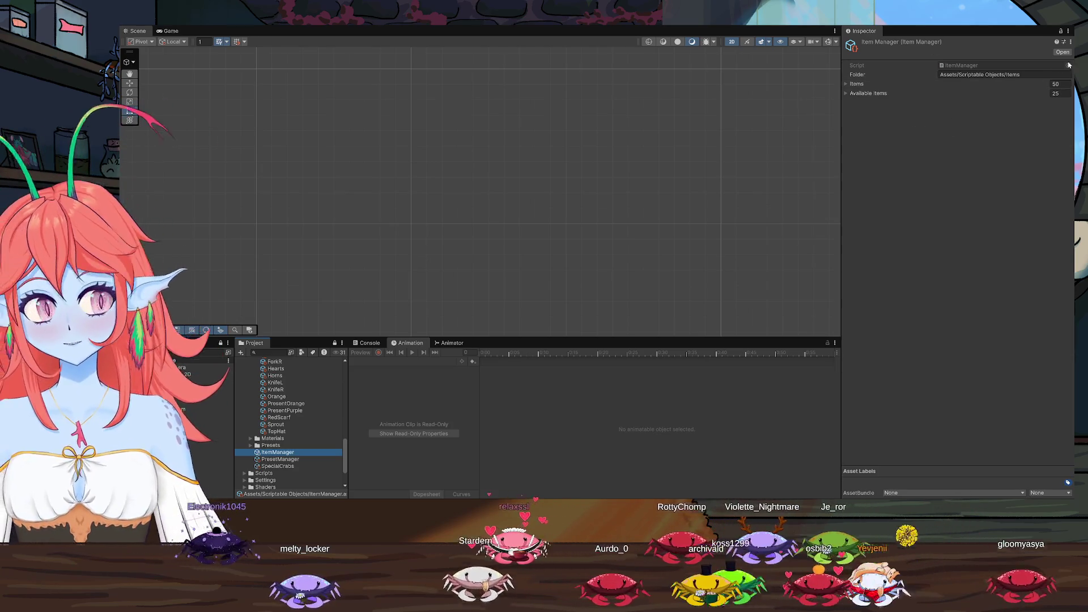
Expand the ItemManager's Items array to scroll through its 50 entries, then collapse it
click(850, 84)
scroll(859, 170, down, 6)
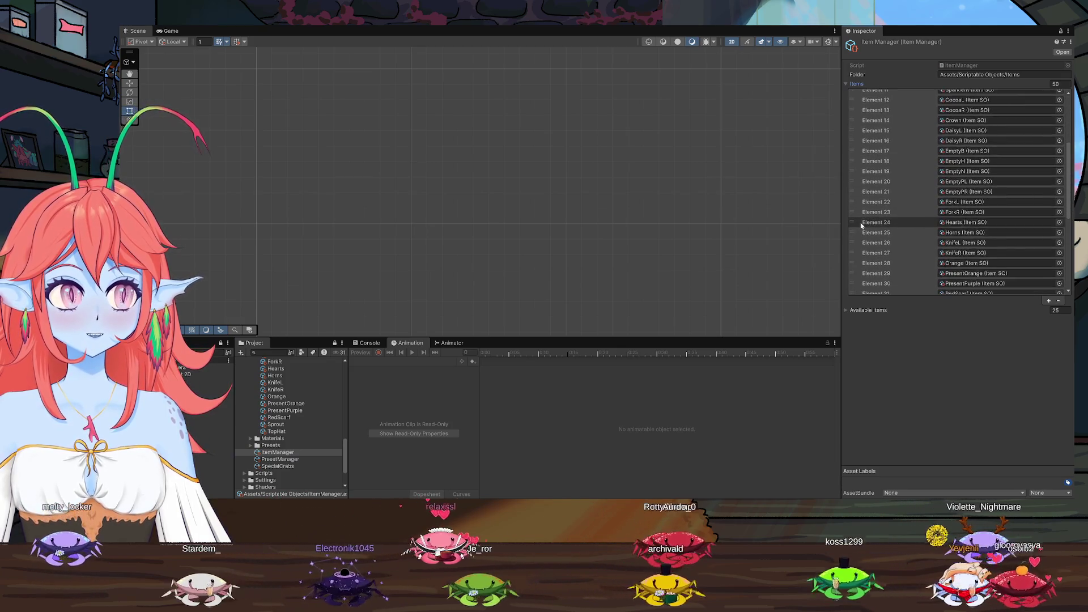
scroll(862, 225, down, 3)
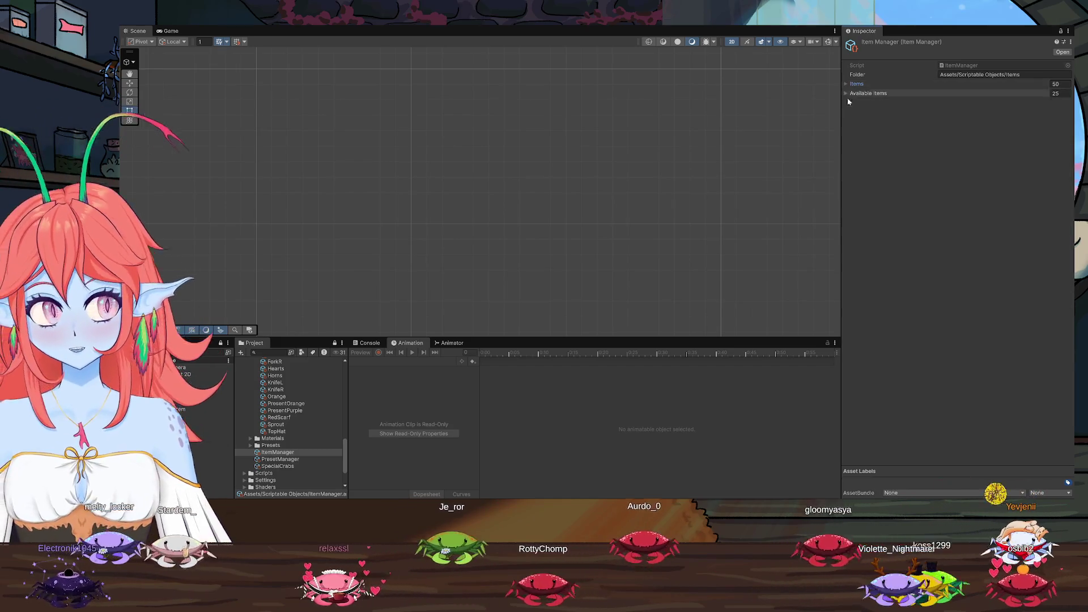
click(847, 84)
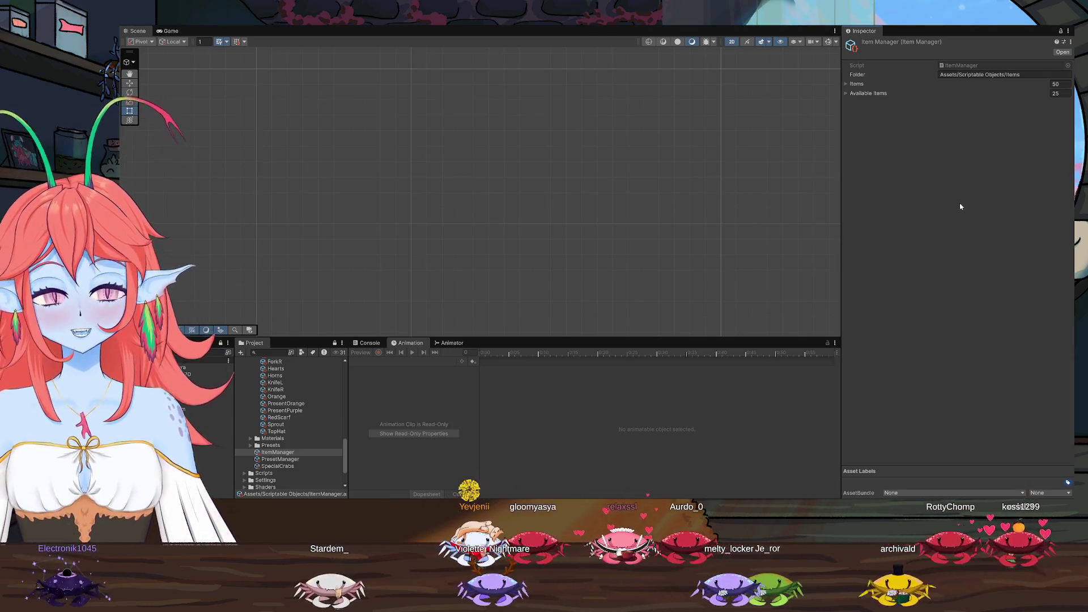
click(845, 84)
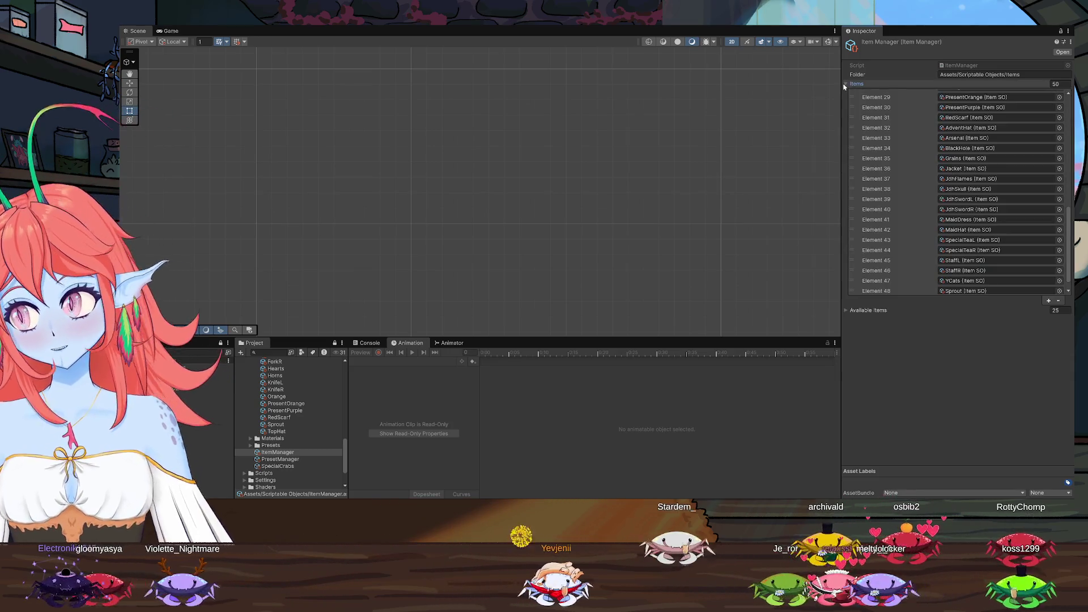
click(845, 84)
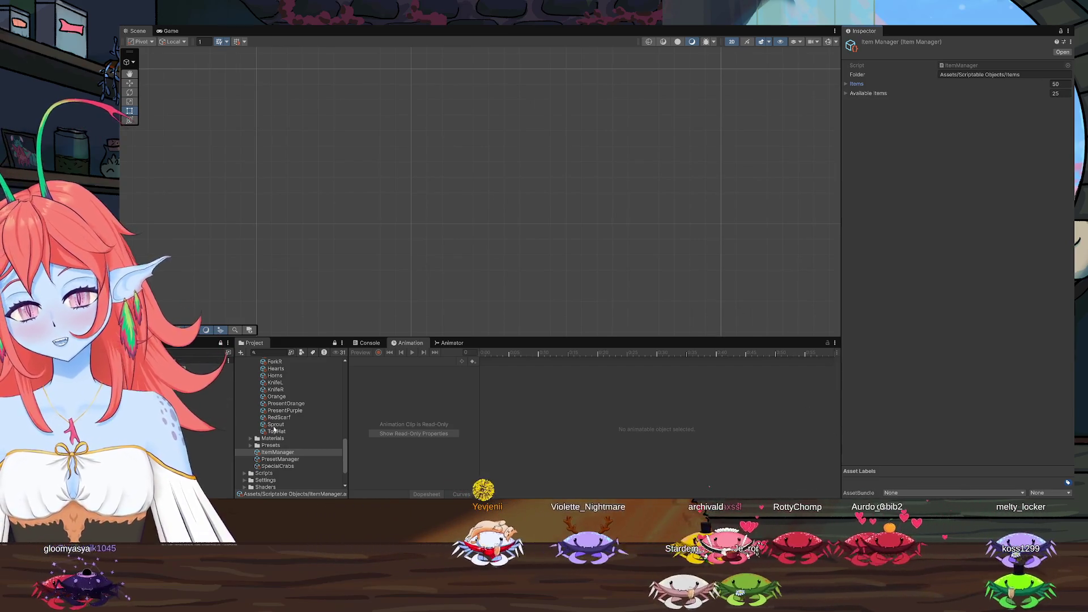
scroll(272, 425, up, 10)
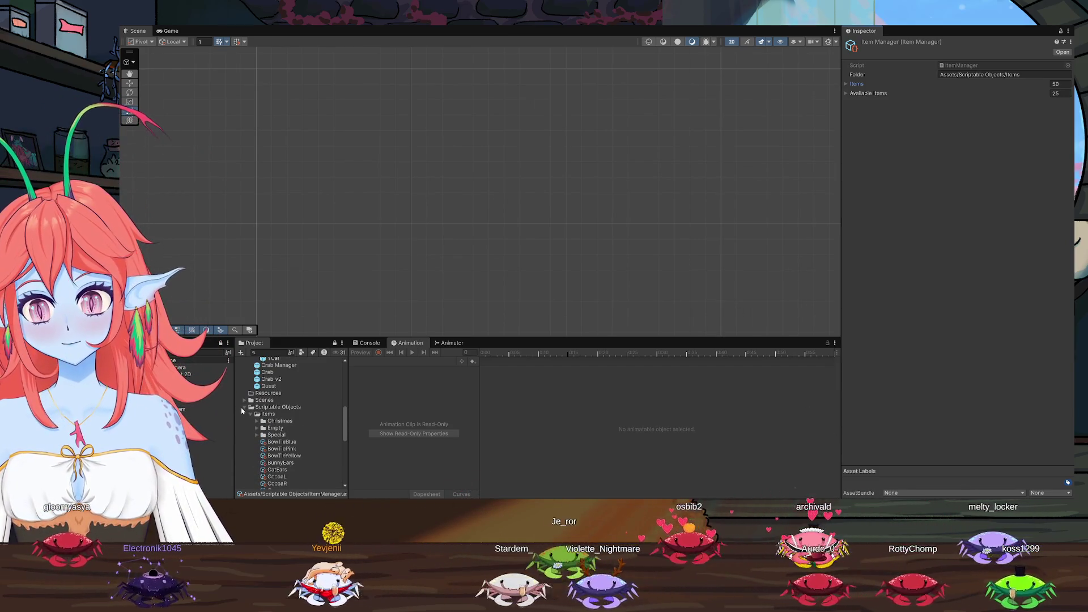
Fold up the Scriptable Objects folder and the Prefabs/Special Crabs folder in the Project tree
click(244, 407)
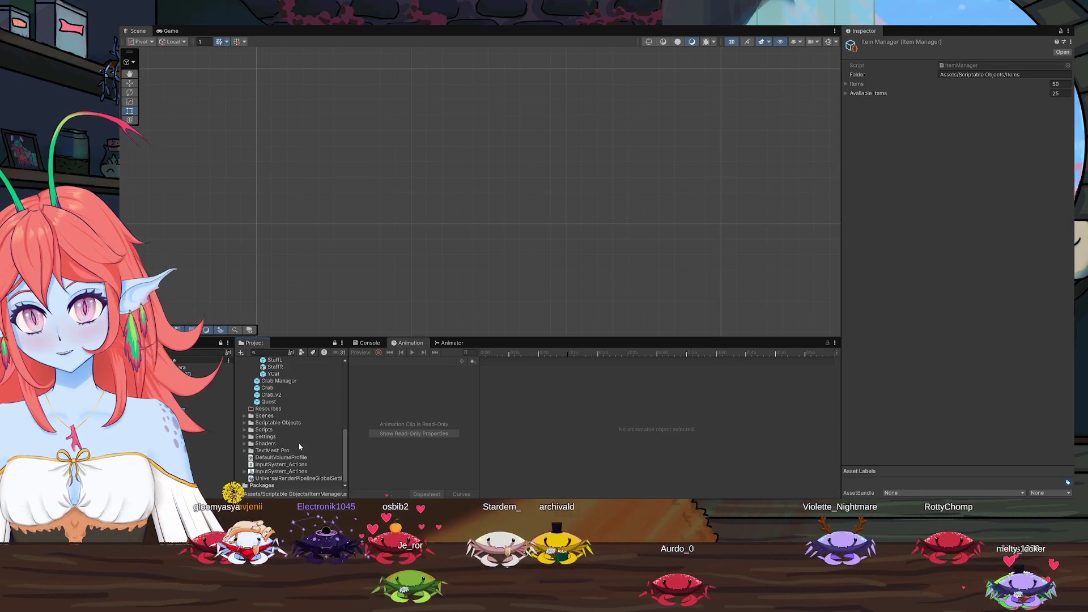
scroll(295, 430, up, 10)
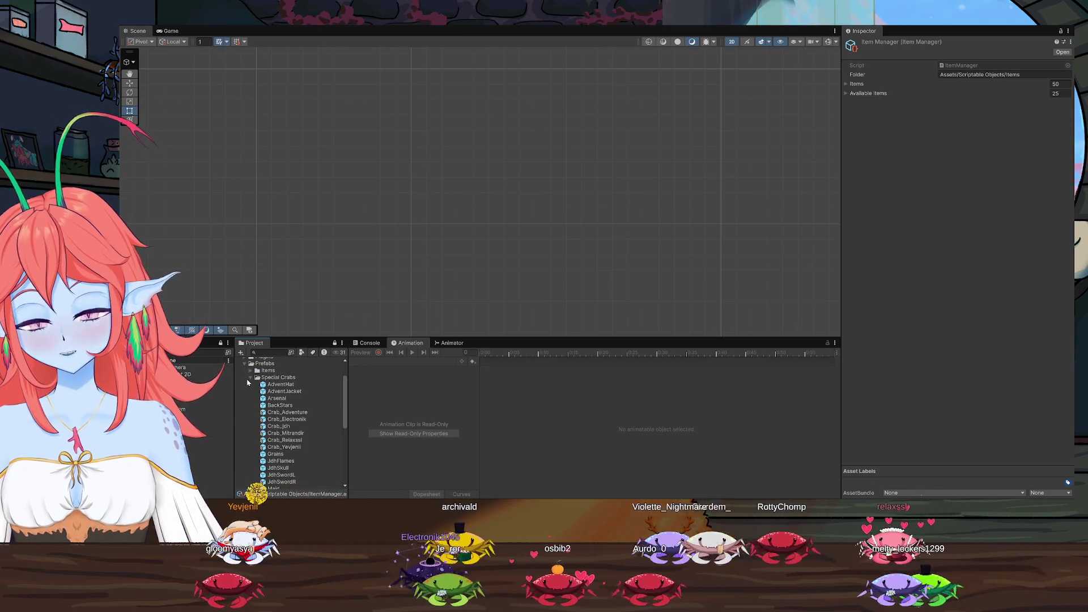
click(250, 378)
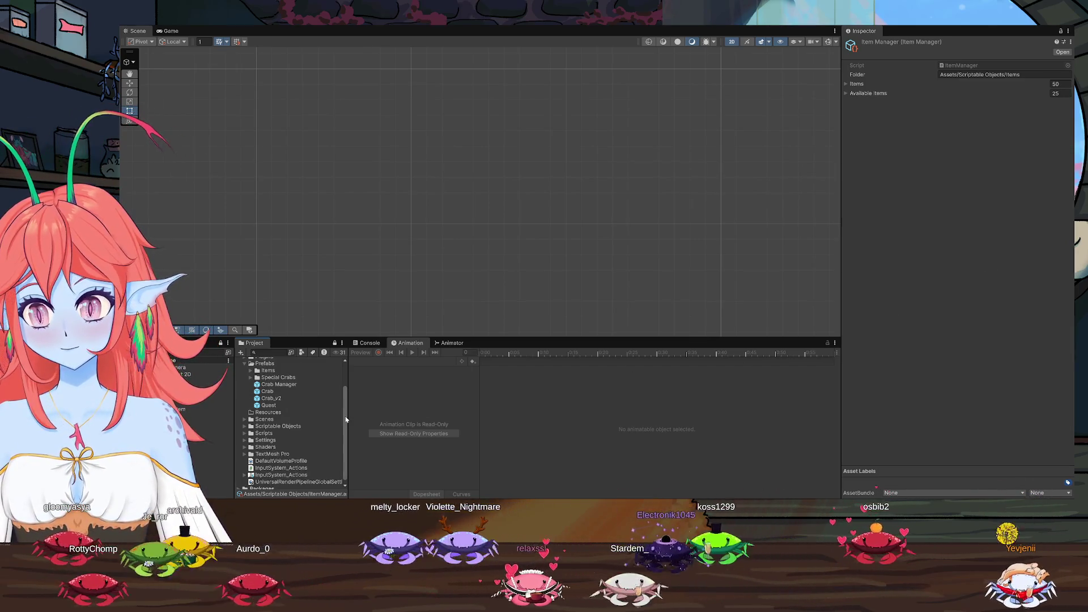
Scroll to the top of the Project window and fold up the Prefabs folder
scroll(273, 402, up, 3)
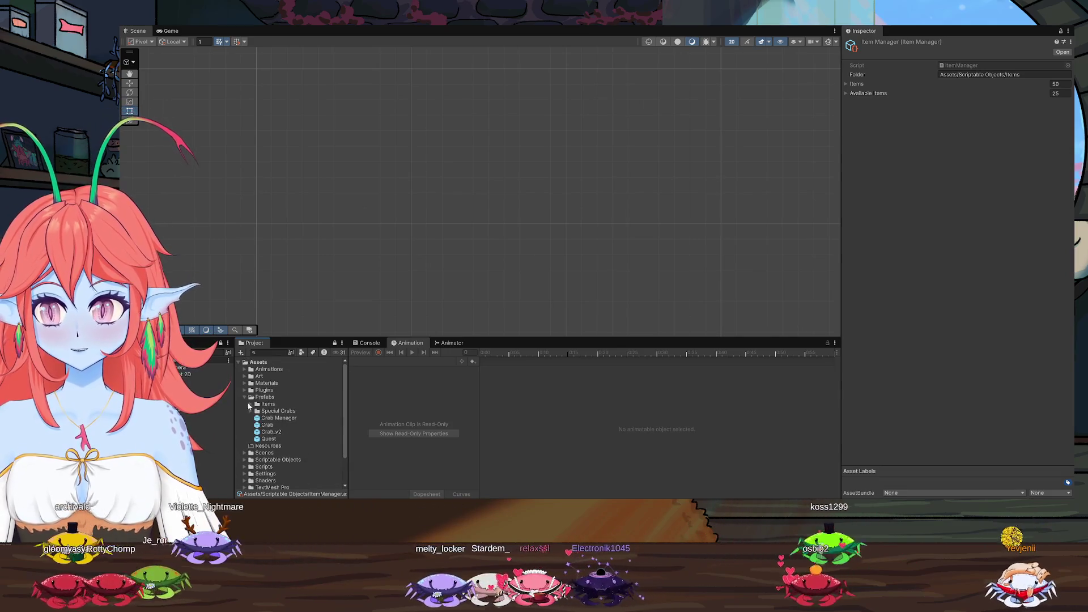
click(245, 397)
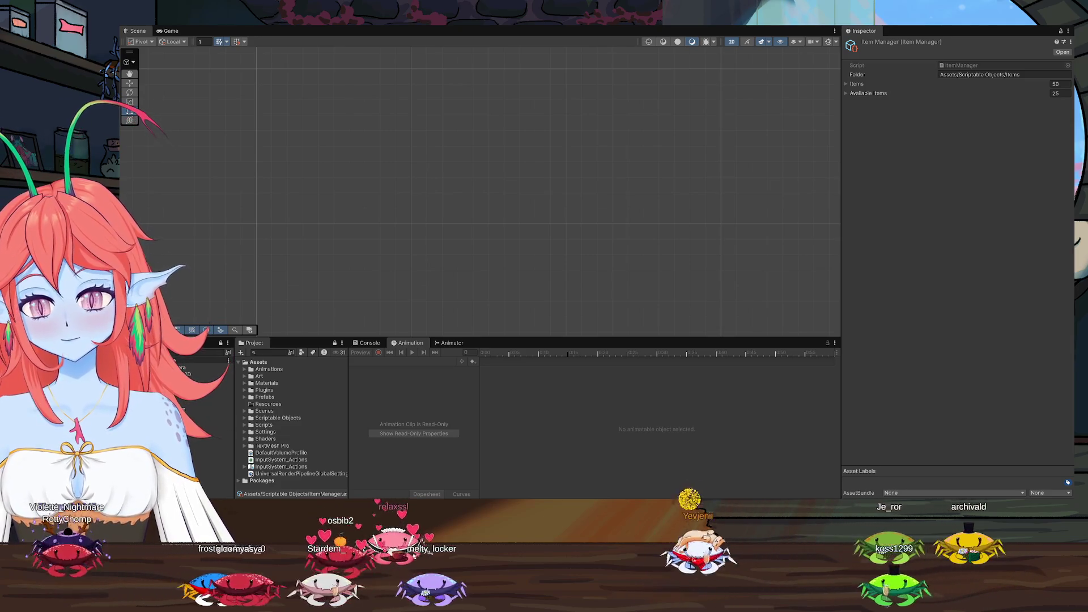
Alt+Tab from Unity to Visual Studio to show TestObject.cs
key(alt+Tab)
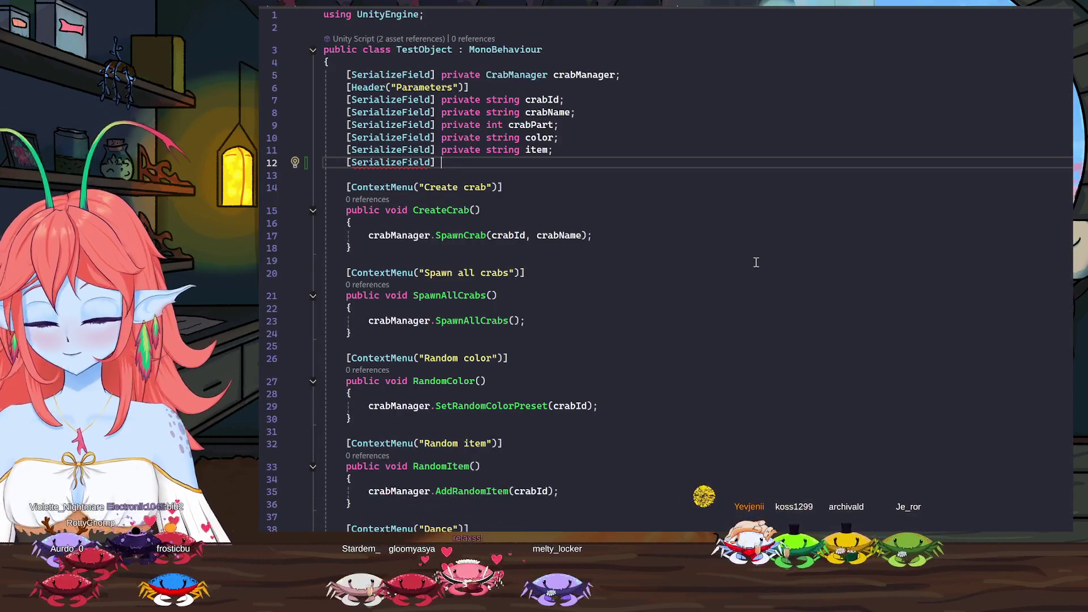
Add 'private string chatMessage;' under [SerializeField] on line 12 of TestObject
text(private)
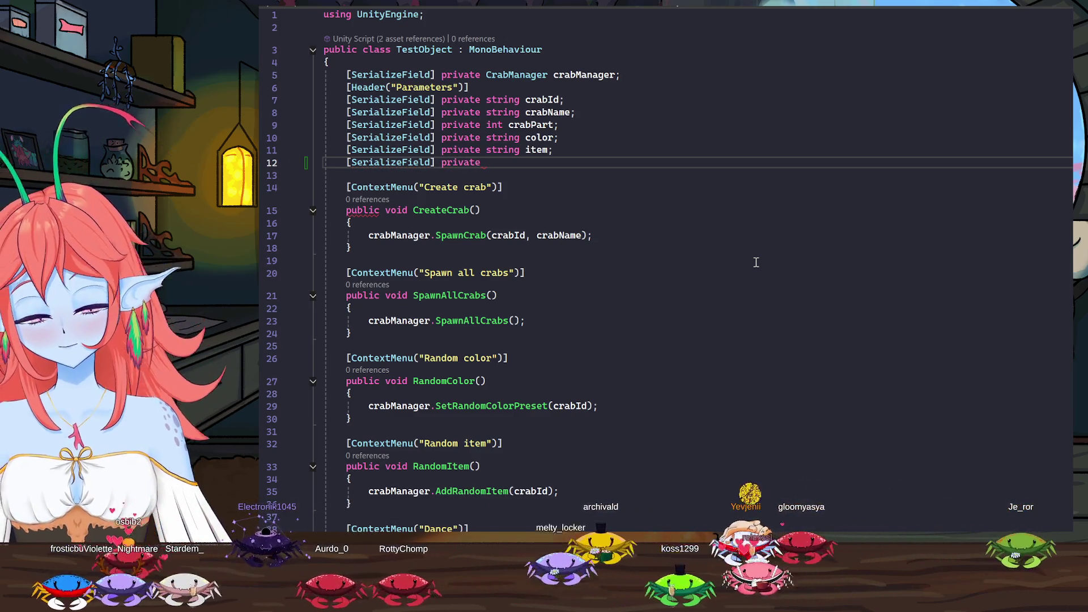
text( string )
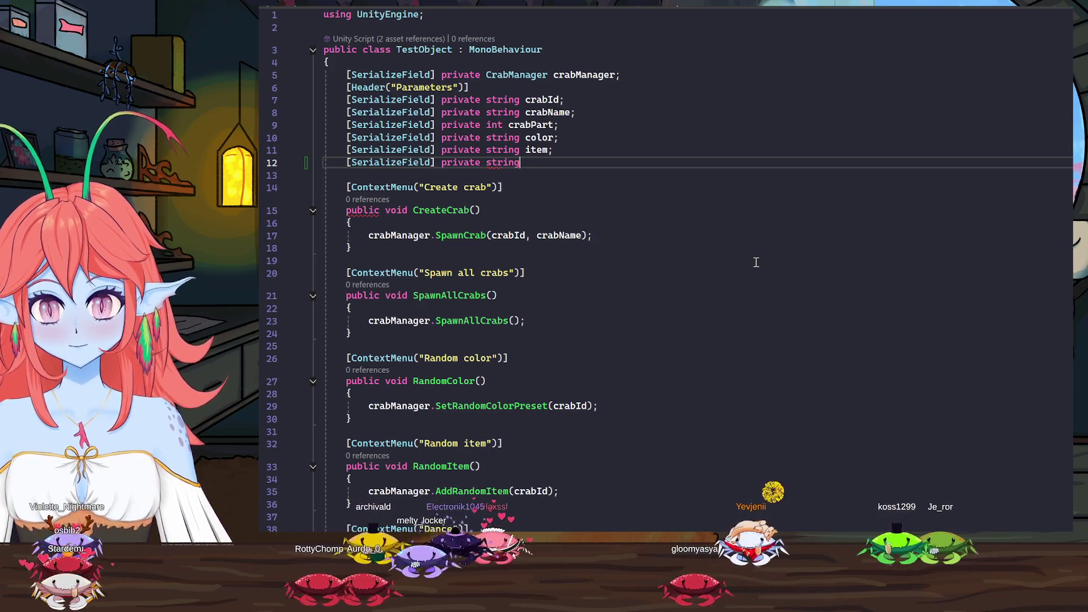
text(c)
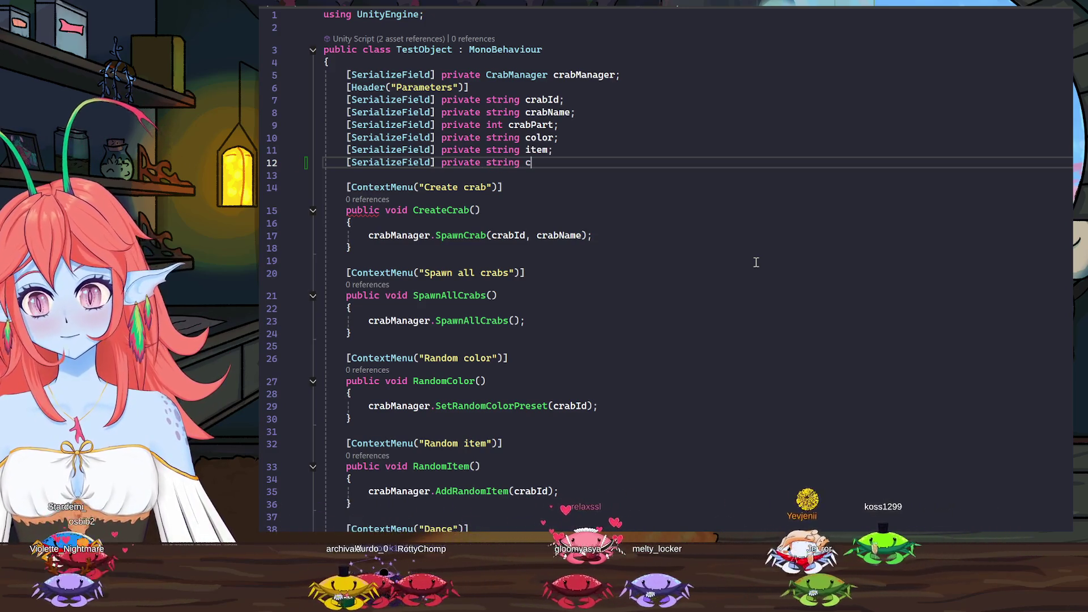
text(hat)
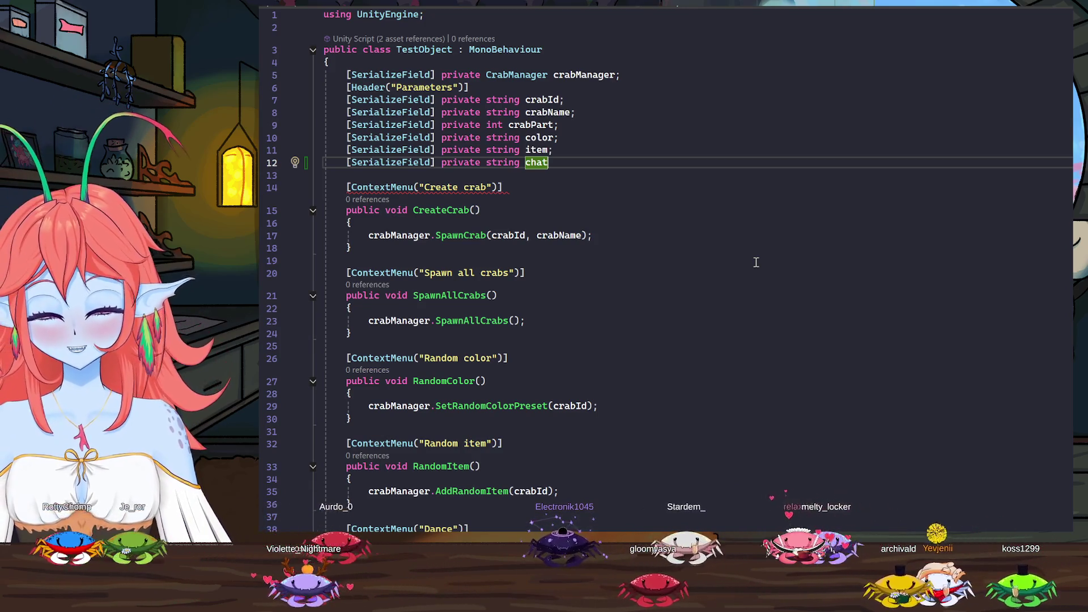
text(;)
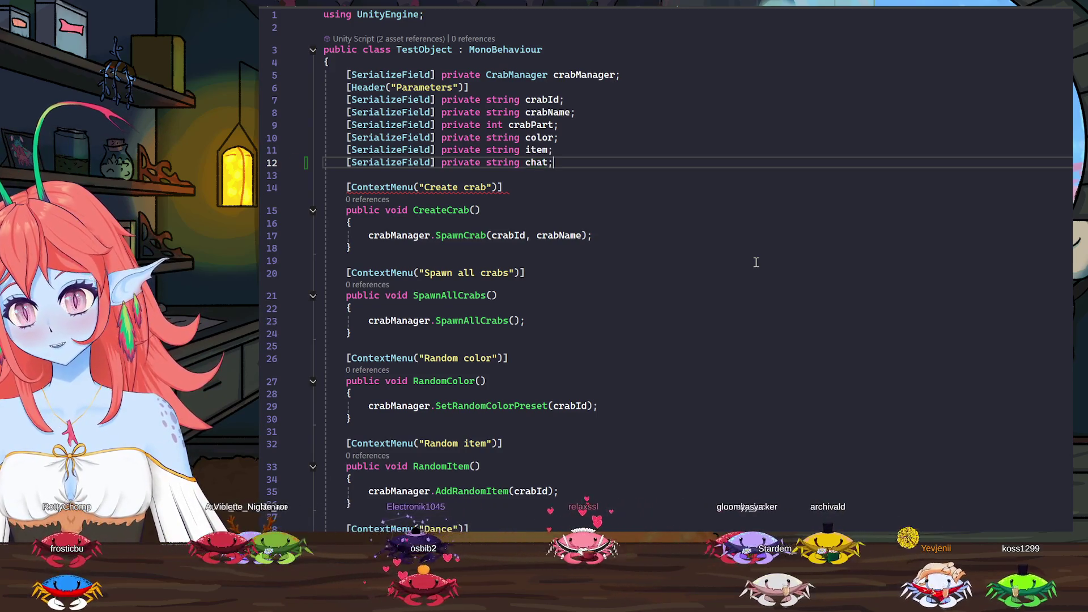
key(Return)
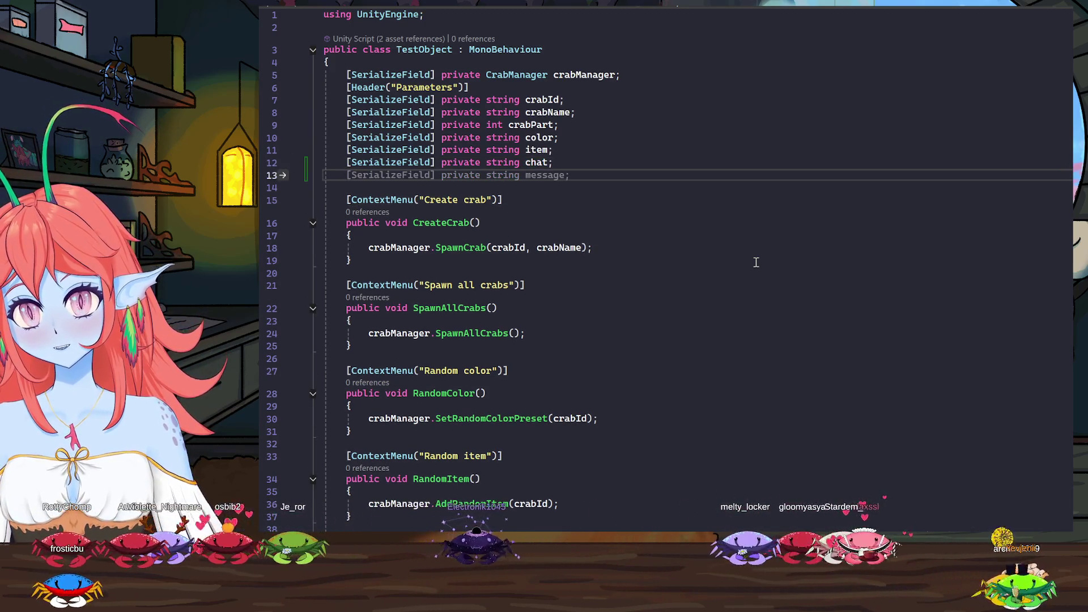
key(BackSpace)
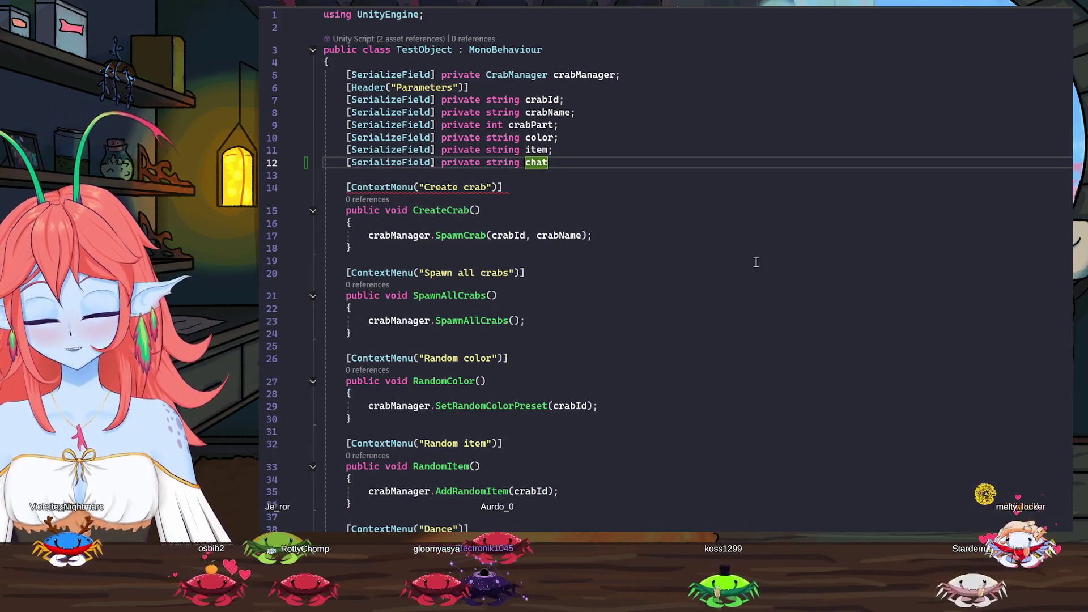
text(Mes)
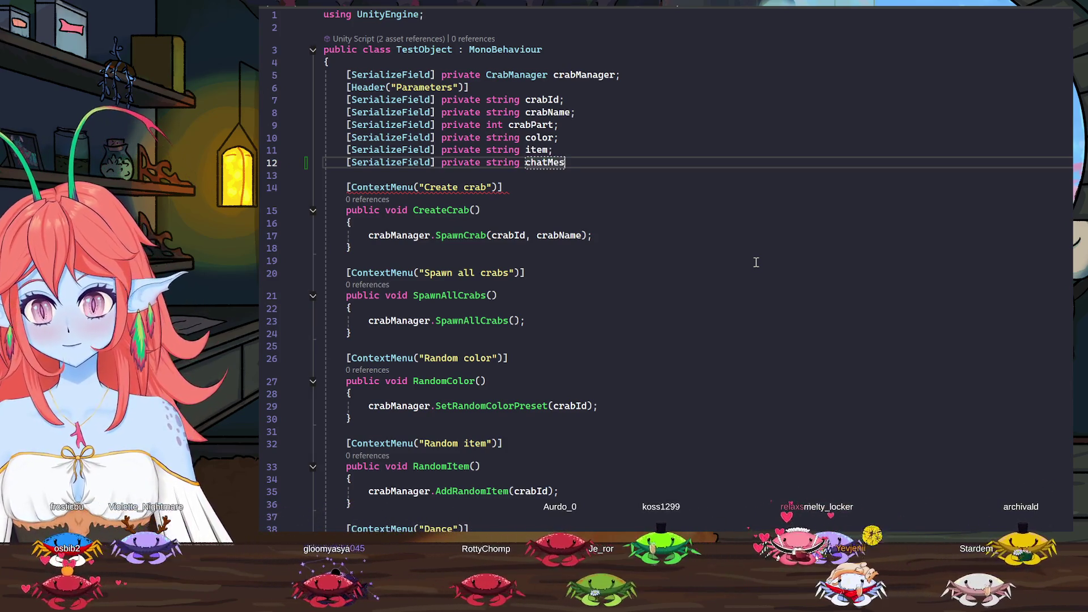
text(sage;)
key(Return)
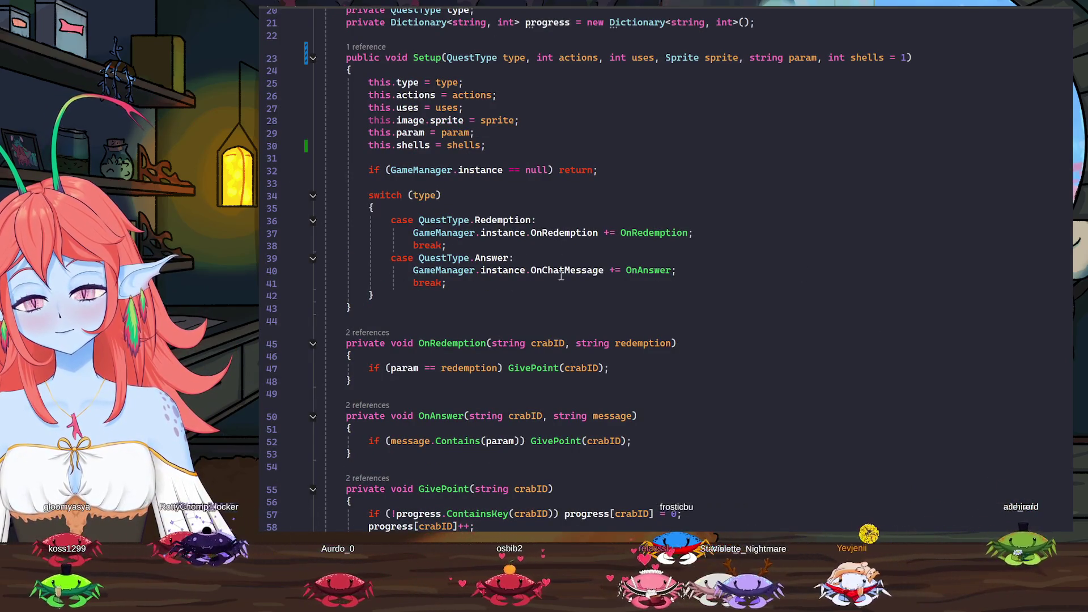
Scroll through the Quest script's Setup and GivePoint code, then Ctrl+Tab to GameManager
scroll(731, 332, down, 2)
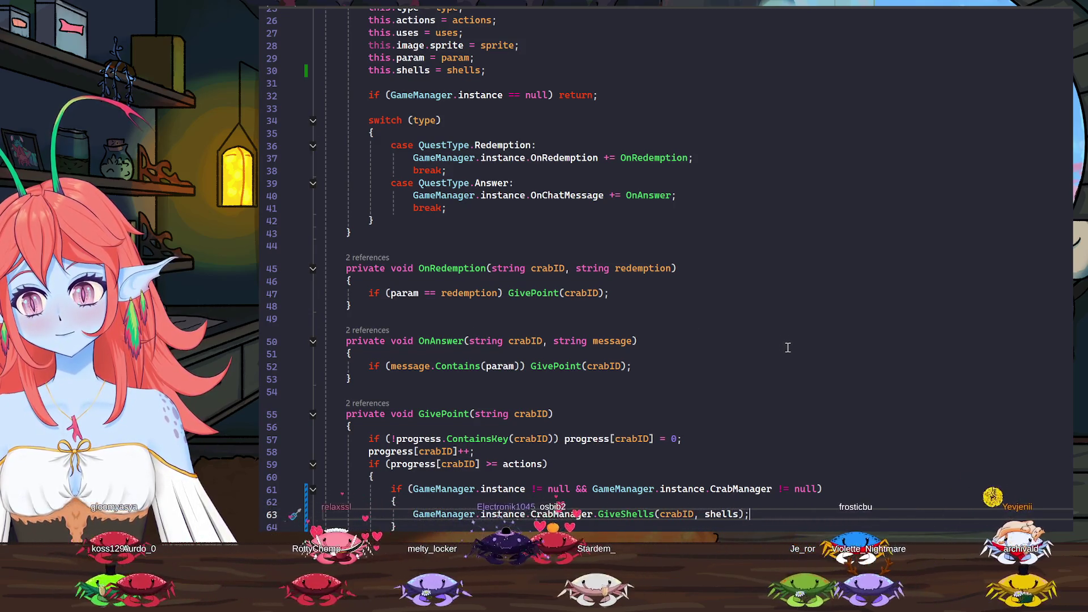
scroll(788, 347, up, 3)
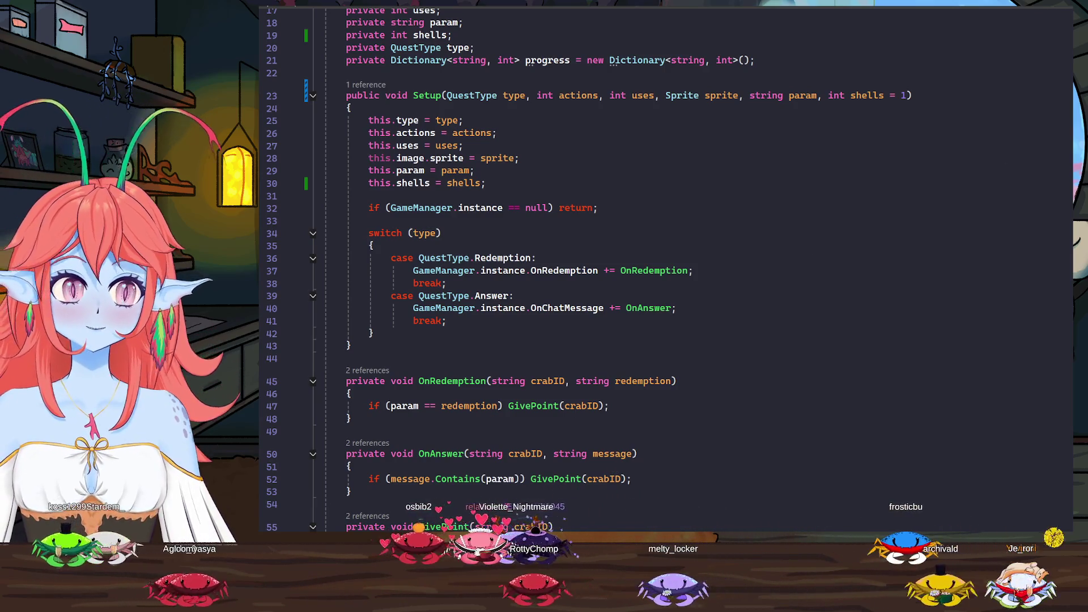
key(ctrl+Tab)
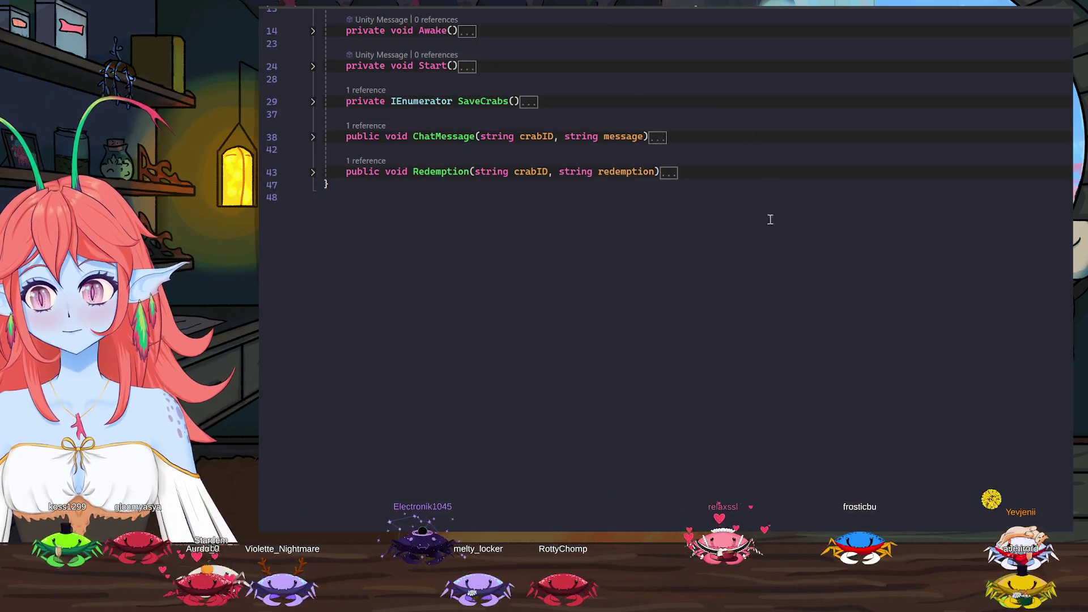
Expand and refold GameManager's ChatMessage method, then return to TestObject.cs
click(313, 138)
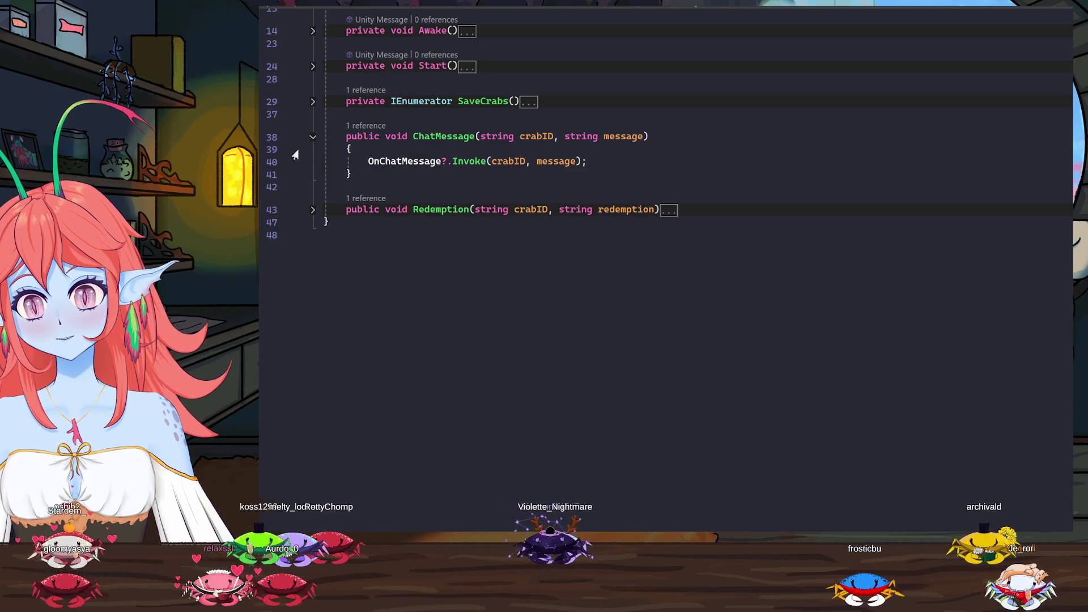
click(312, 137)
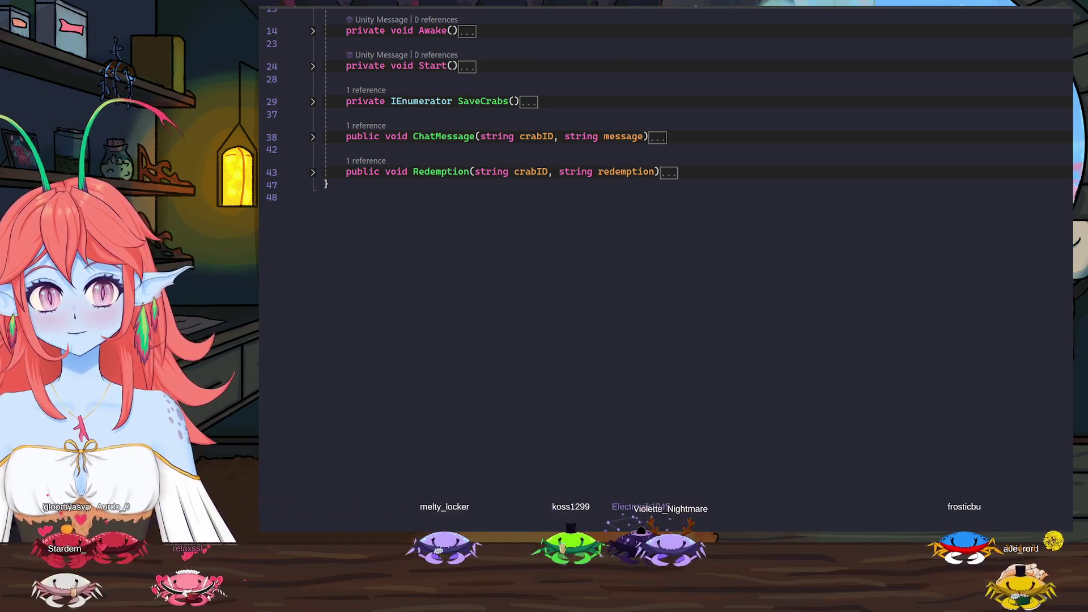
key(ctrl+Tab)
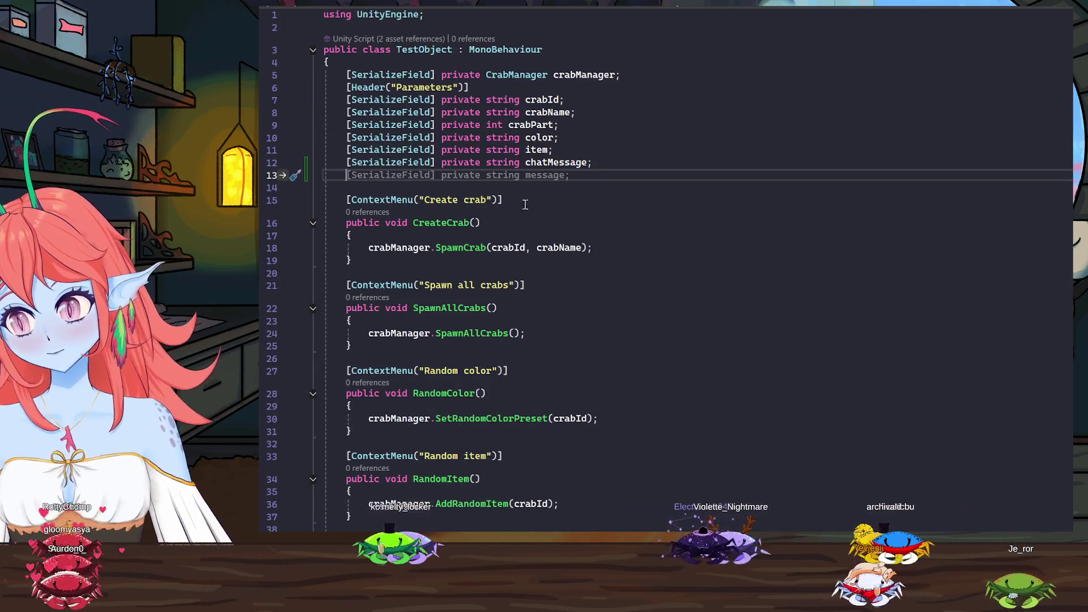
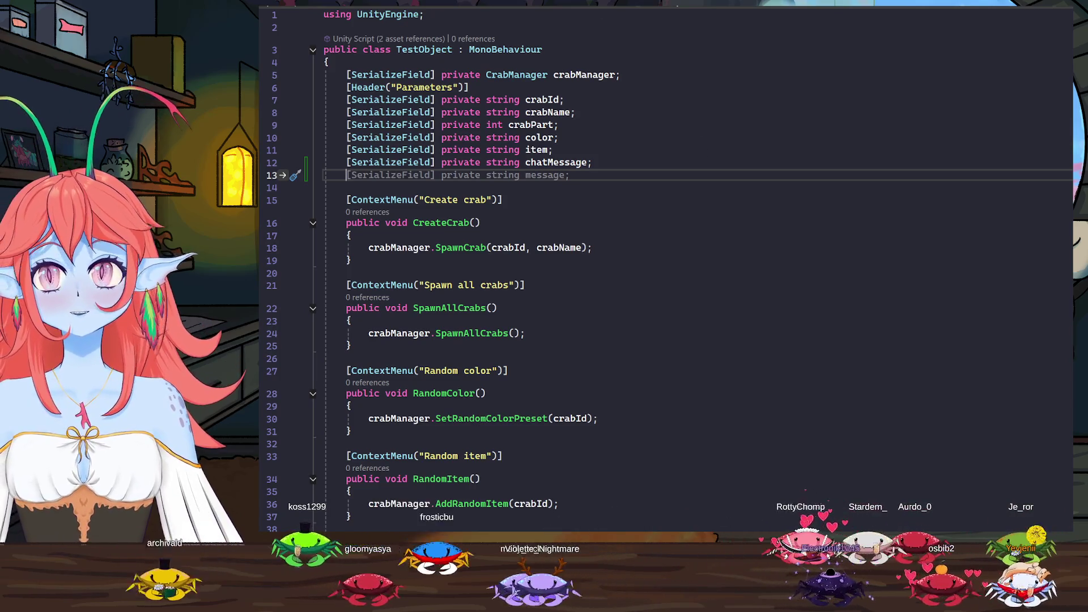
After checking the other script's Redemption method, add [SerializeField] private string redemption; to TestObject
click(646, 3)
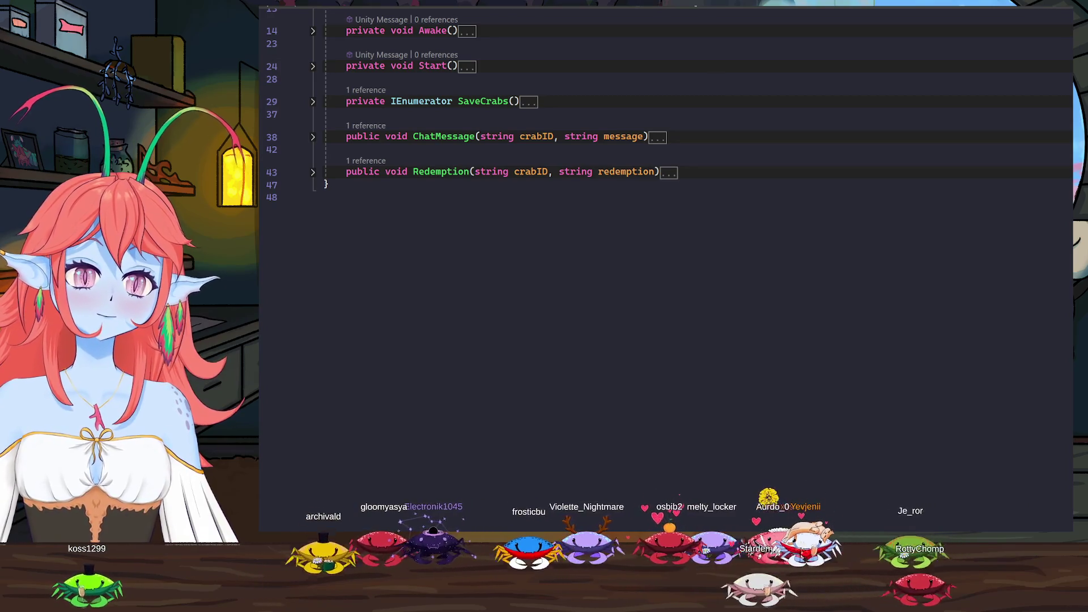
key(ctrl+Tab)
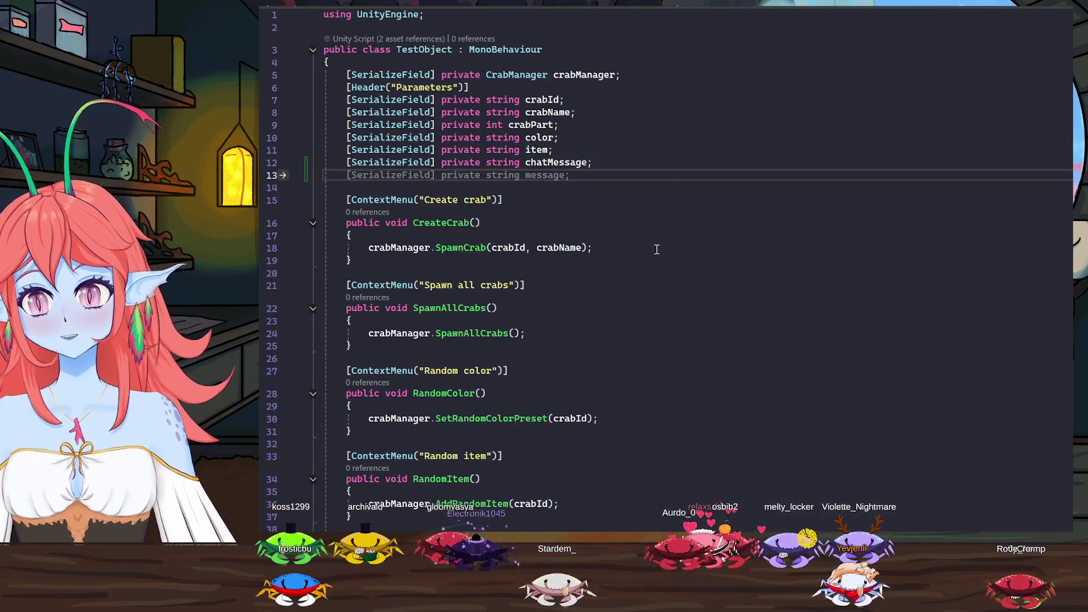
text([Ser)
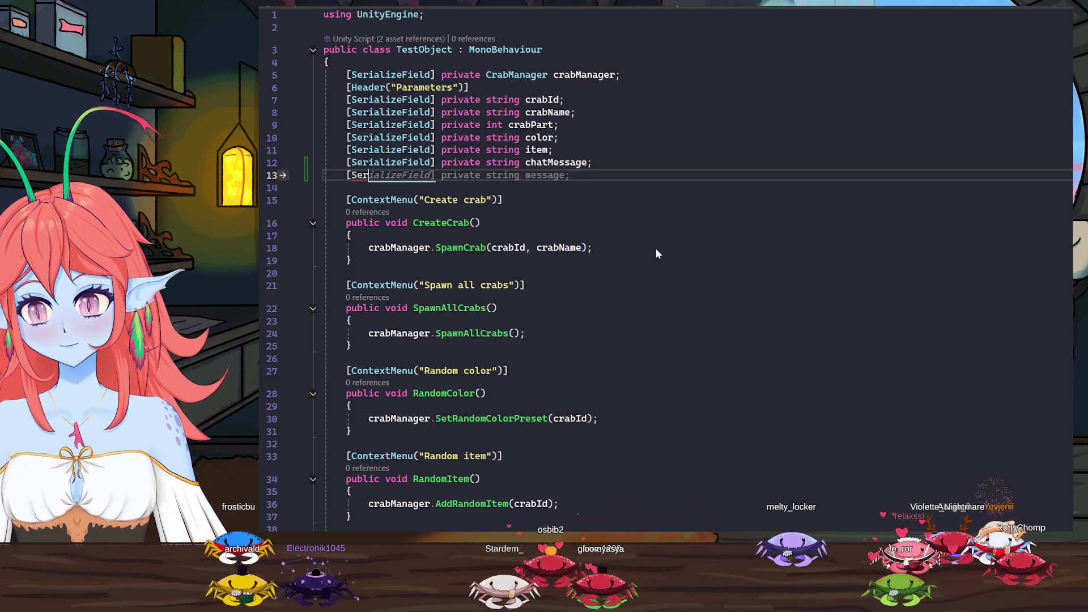
key(Tab)
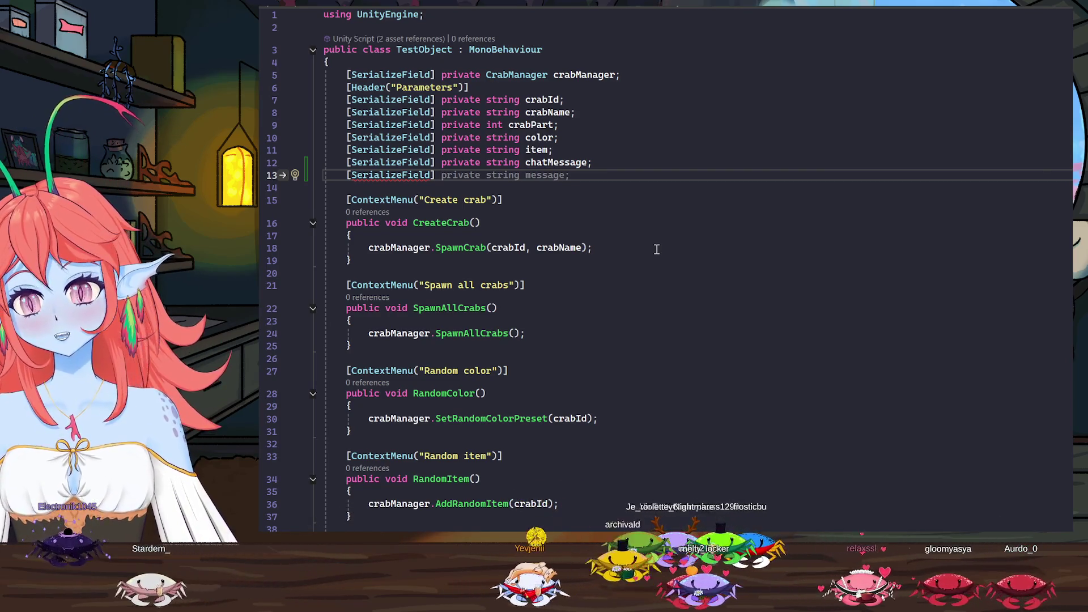
text(priv)
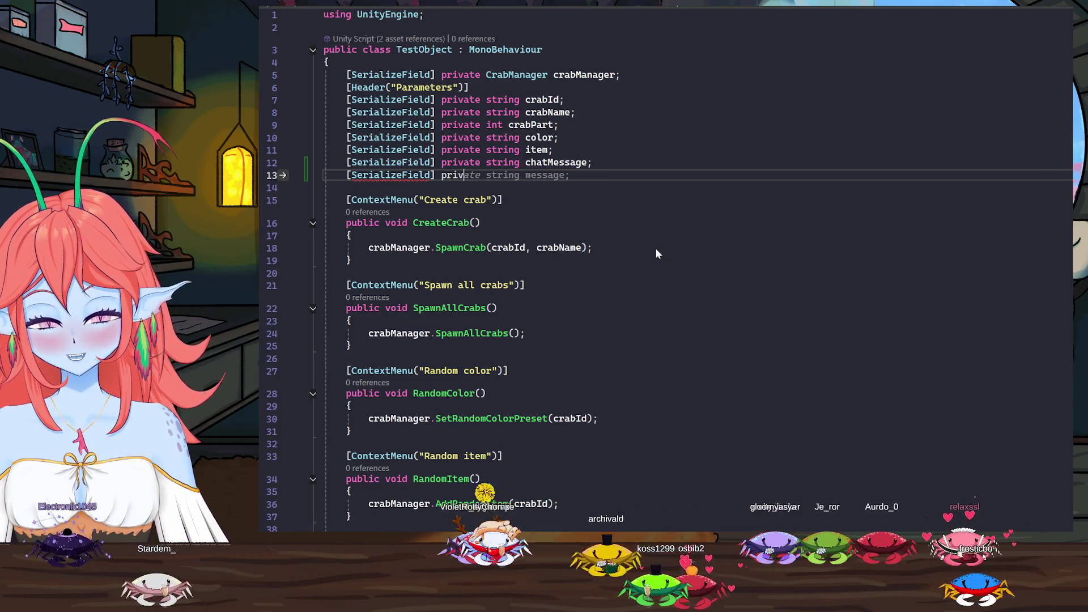
text(ate)
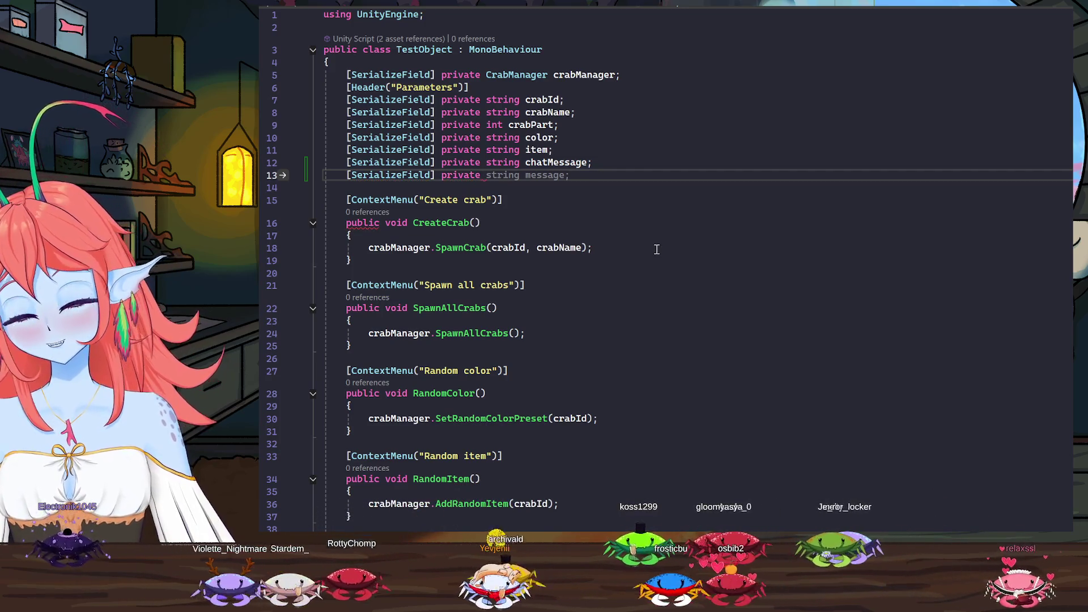
text( string)
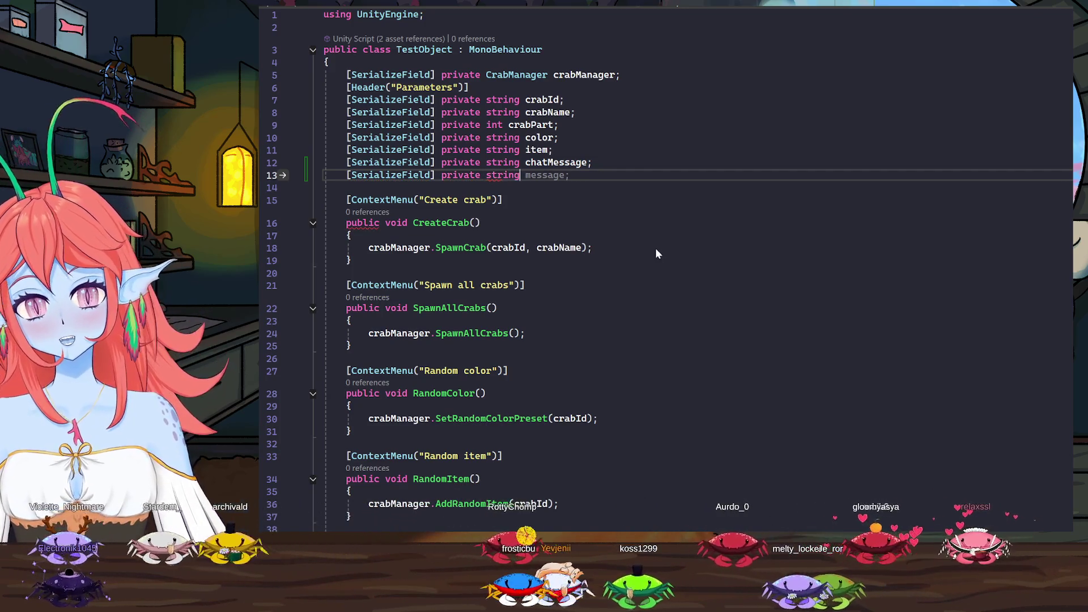
text( re)
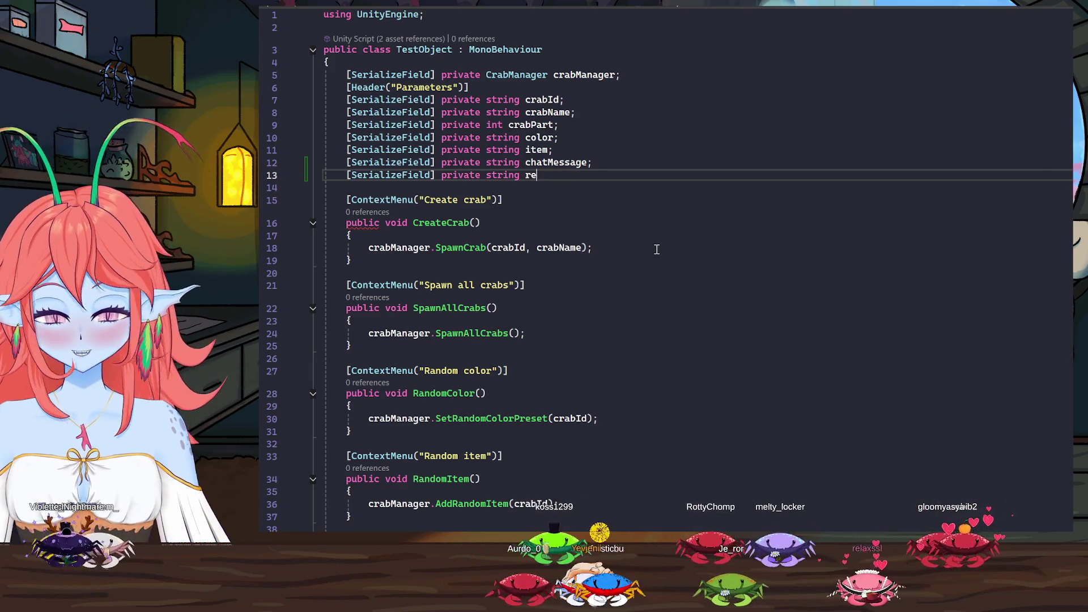
text(demptio)
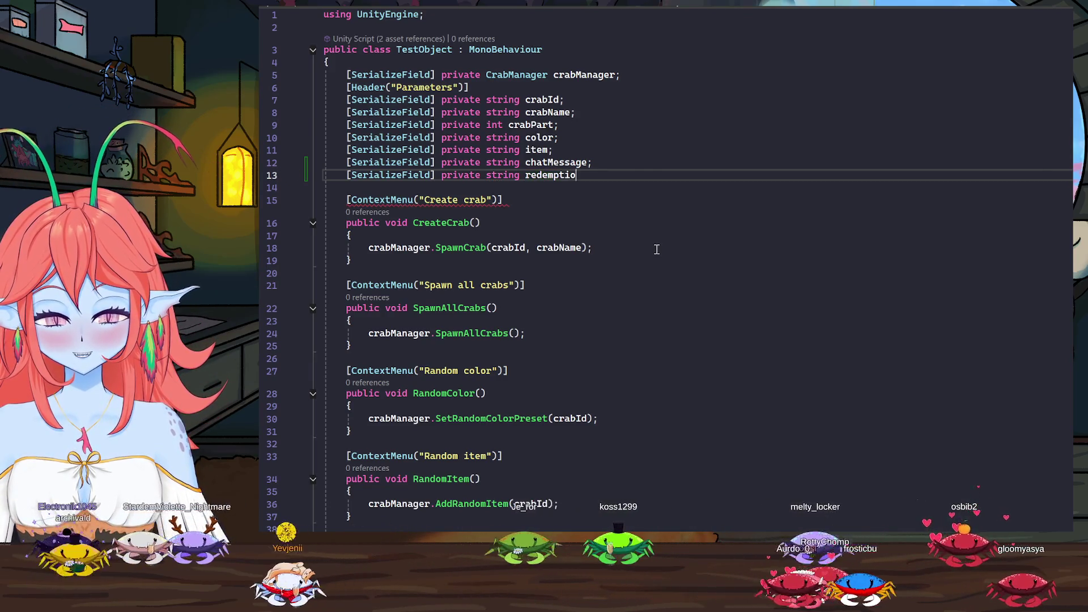
text(n;)
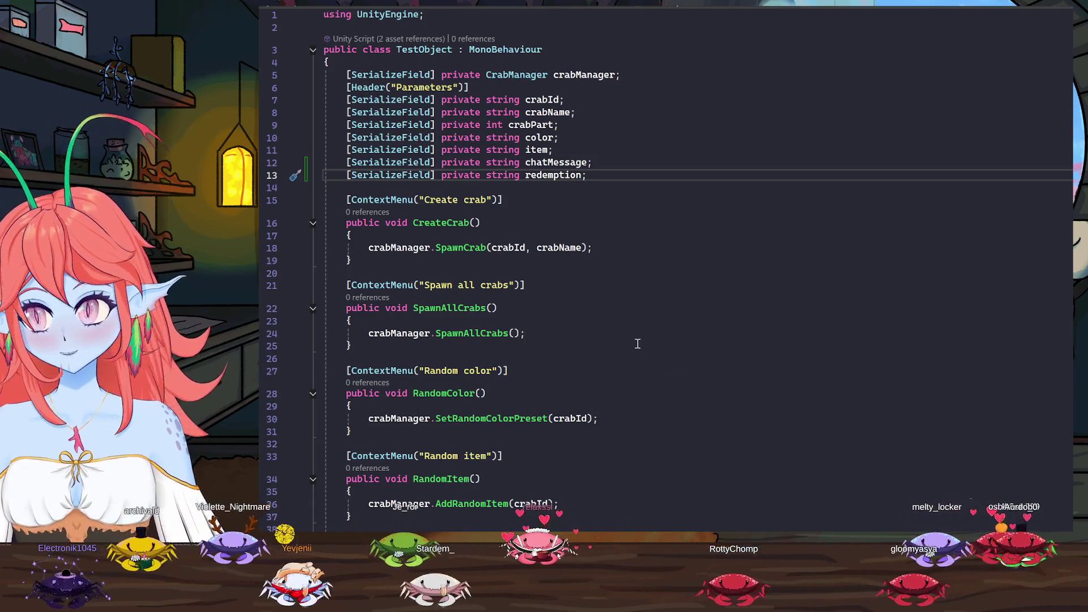
scroll(636, 340, down, 4)
scroll(585, 345, up, 4)
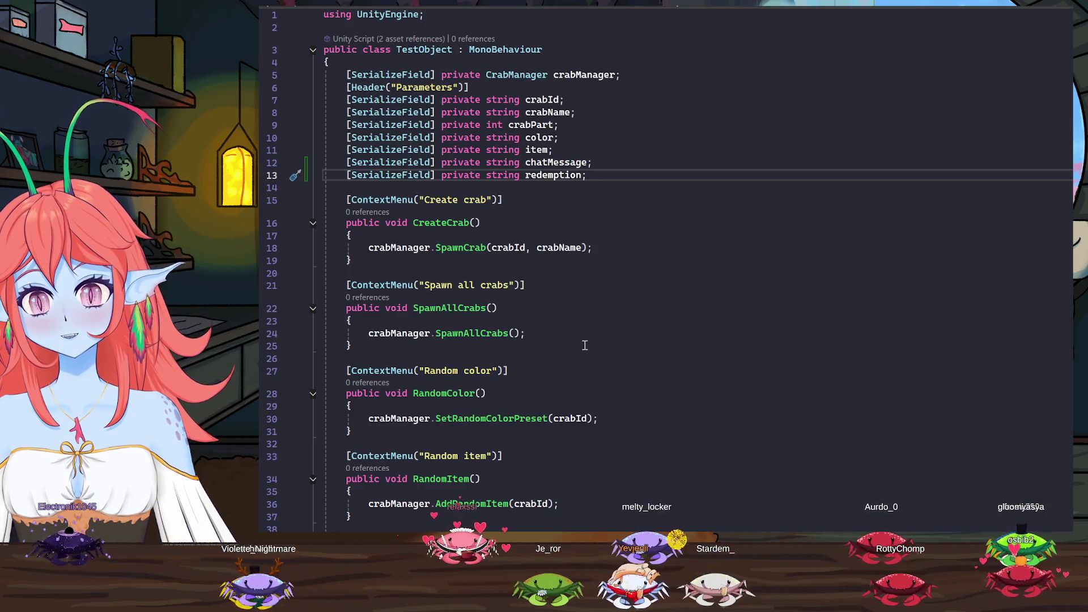
scroll(583, 344, down, 2)
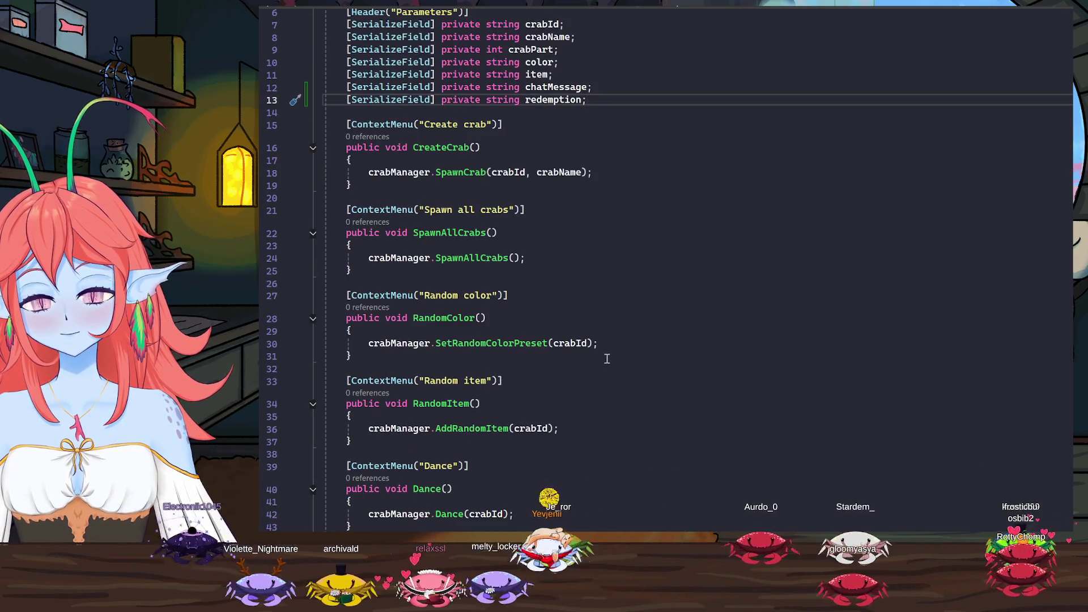
scroll(606, 359, down, 3)
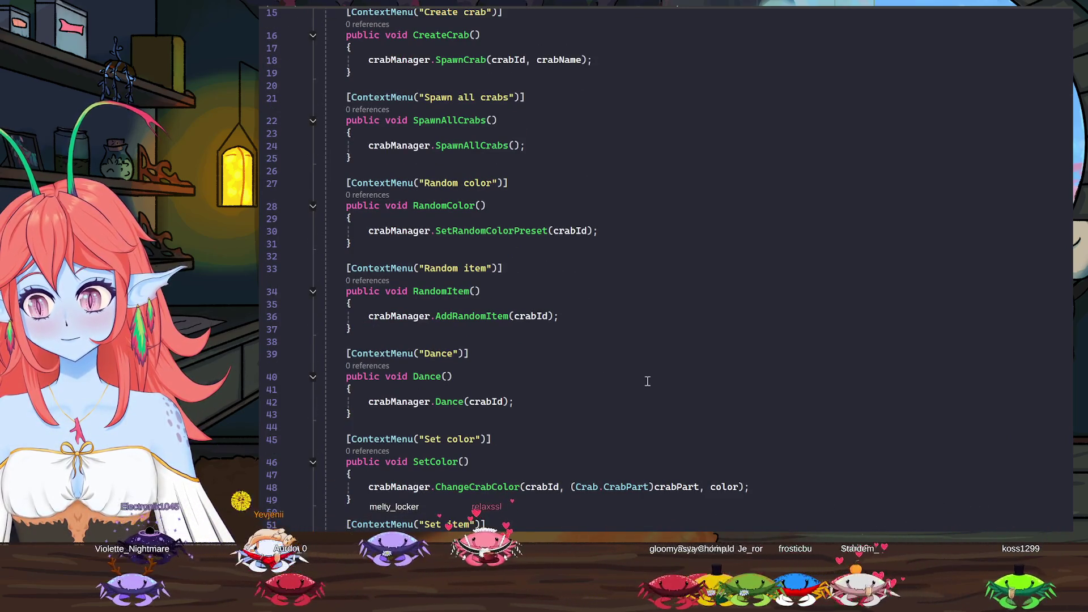
scroll(632, 402, down, 1)
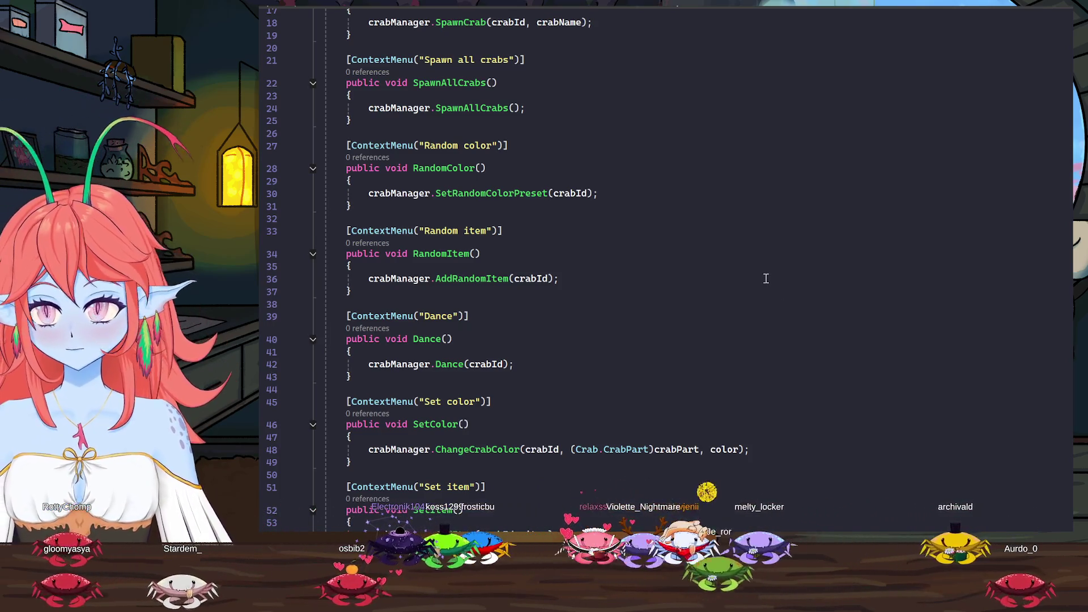
scroll(561, 298, up, 3)
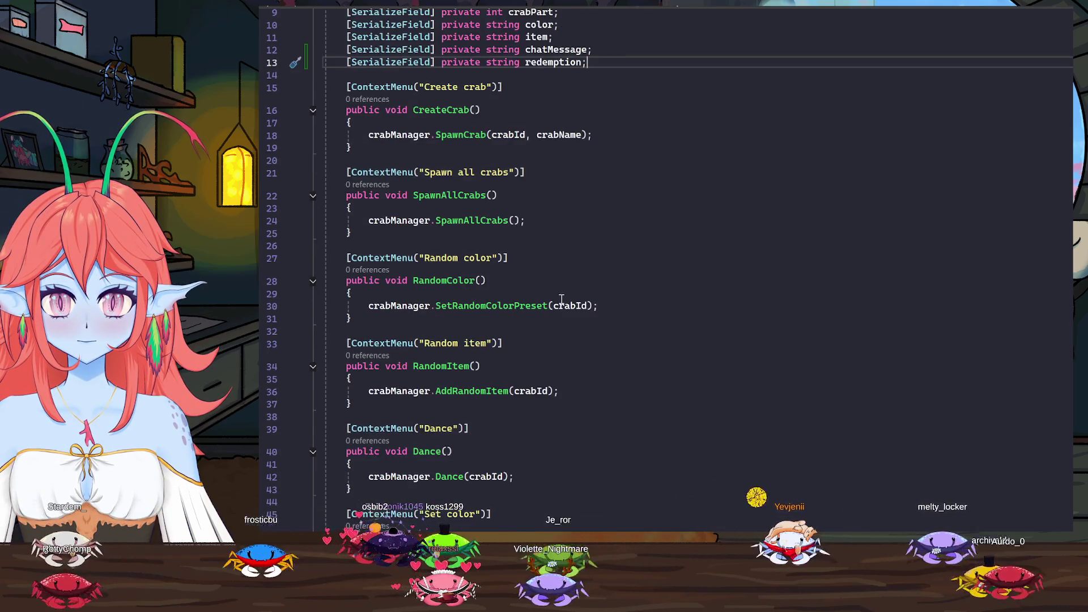
scroll(561, 299, up, 2)
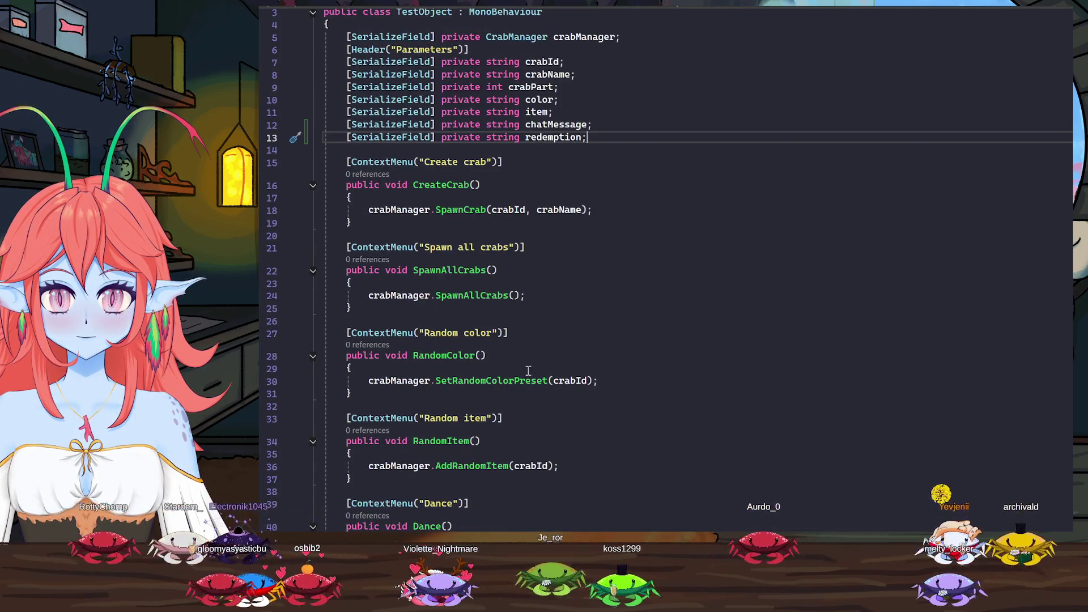
scroll(570, 451, down, 6)
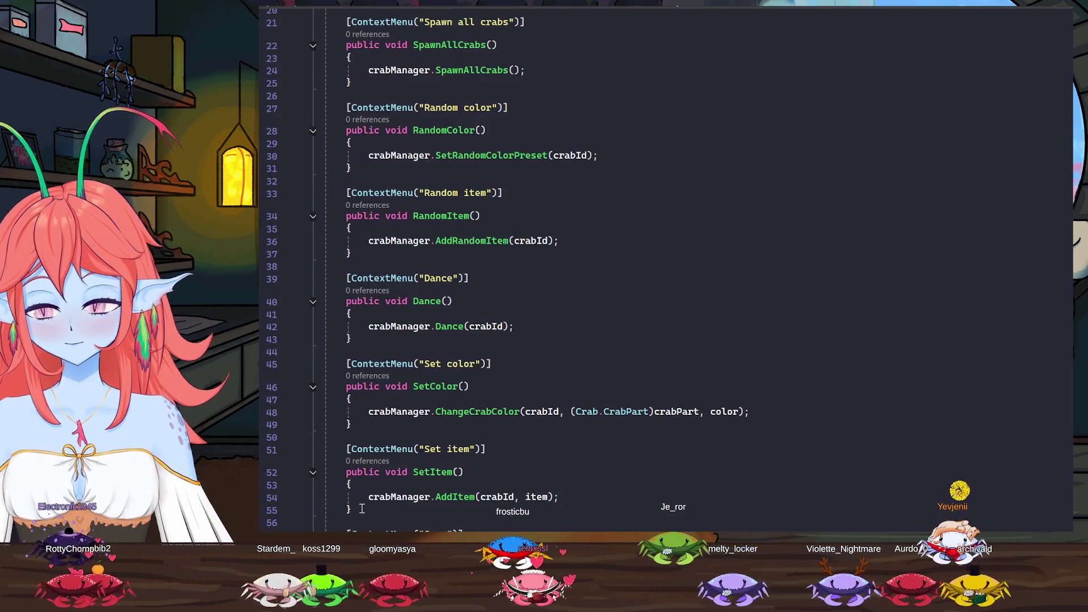
click(386, 508)
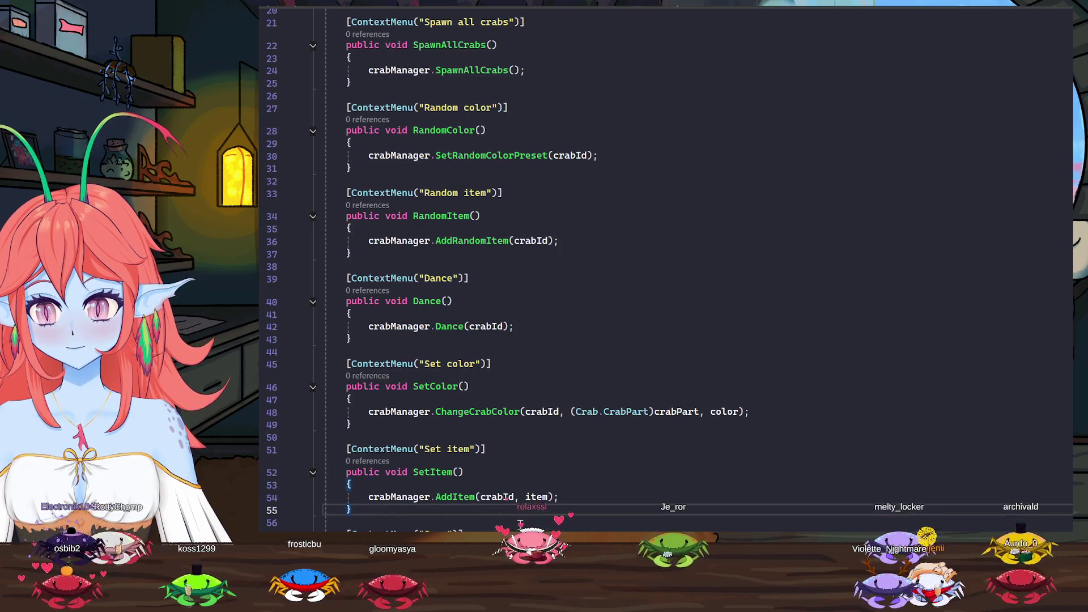
key(Return)
scroll(599, 340, down, 1)
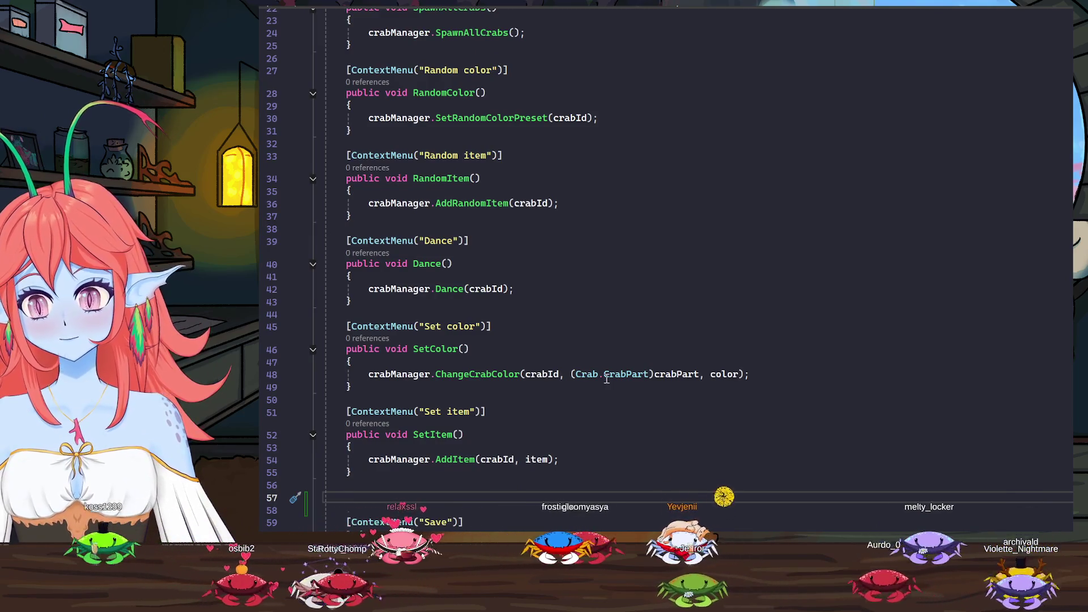
text(pu)
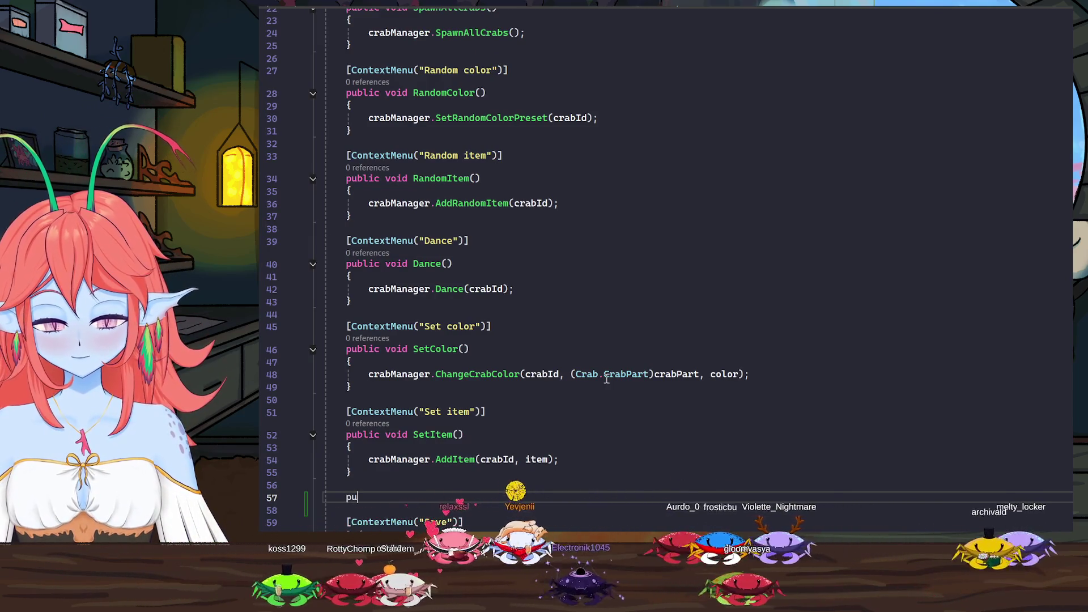
text(blic v)
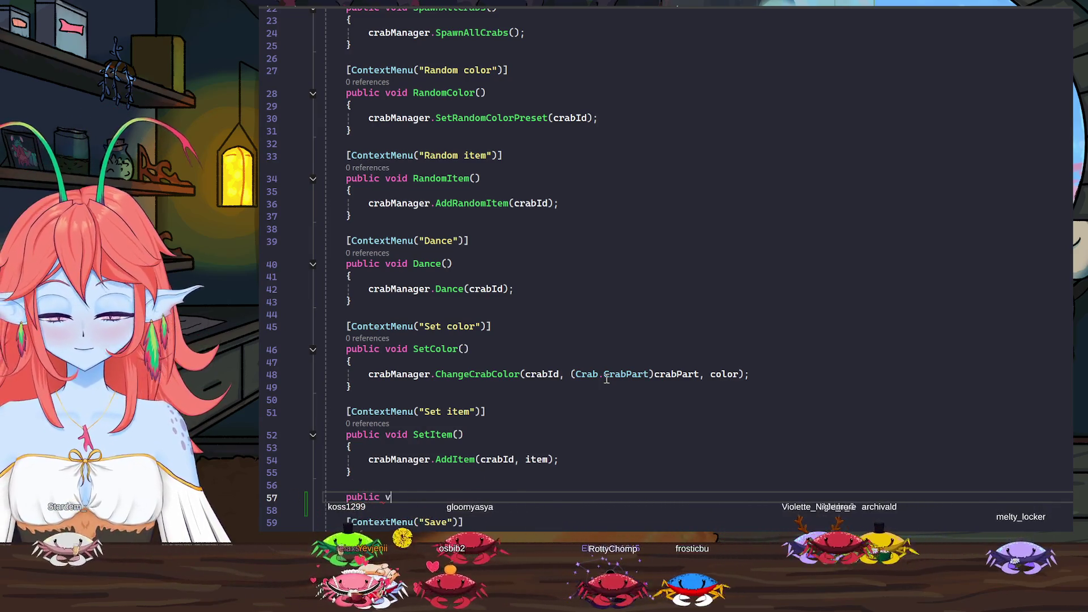
text(oid ChatMessag)
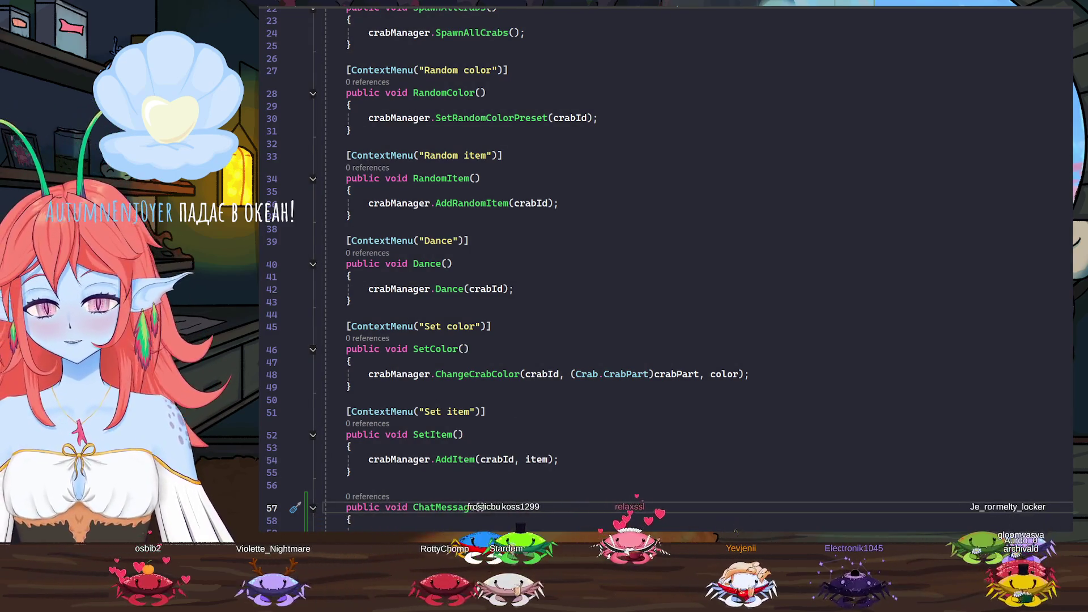
scroll(575, 434, down, 1)
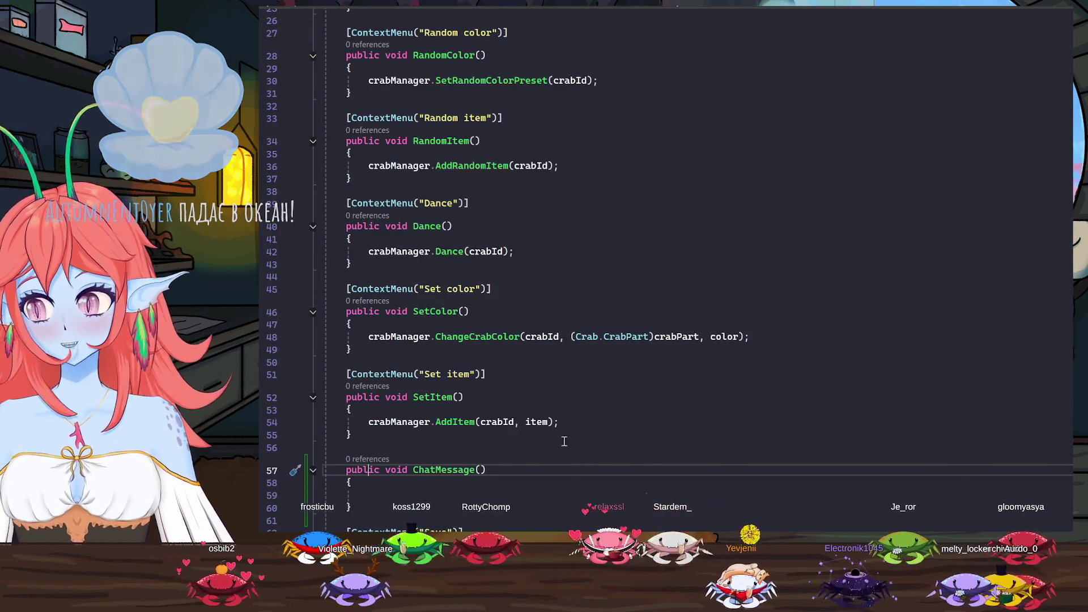
click(362, 448)
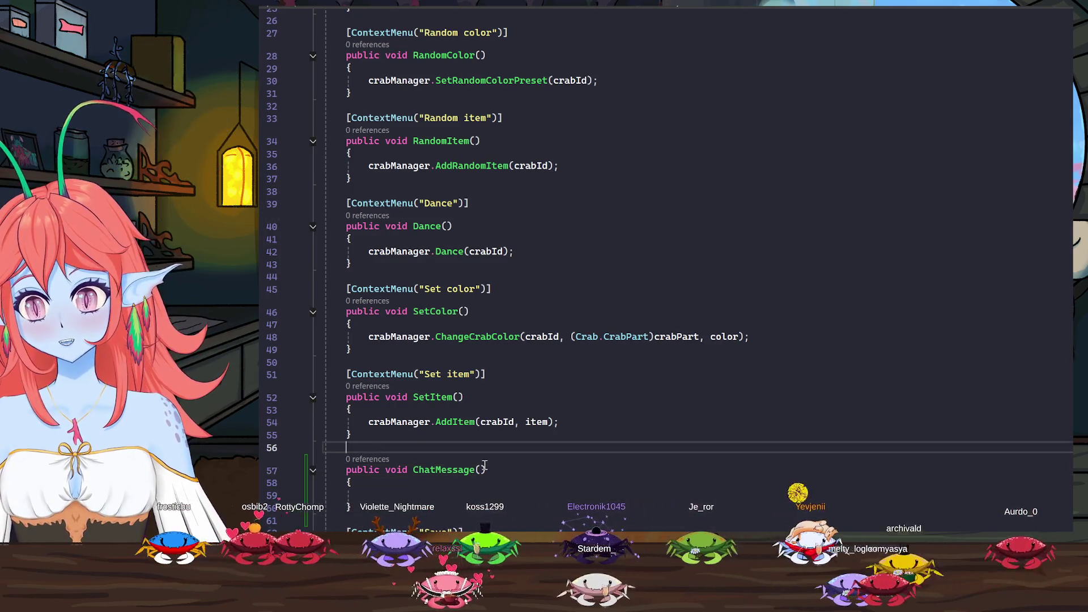
Add [ContextMenu("Simulate chat message")] above ChatMessage and start its body with GameManager.instance
key(Return)
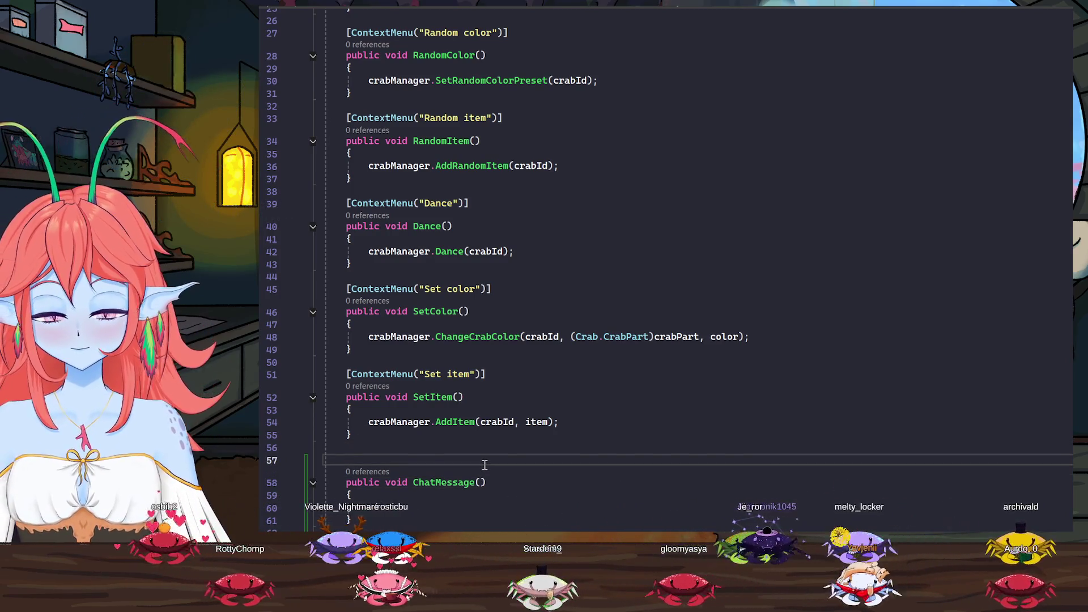
text([Co)
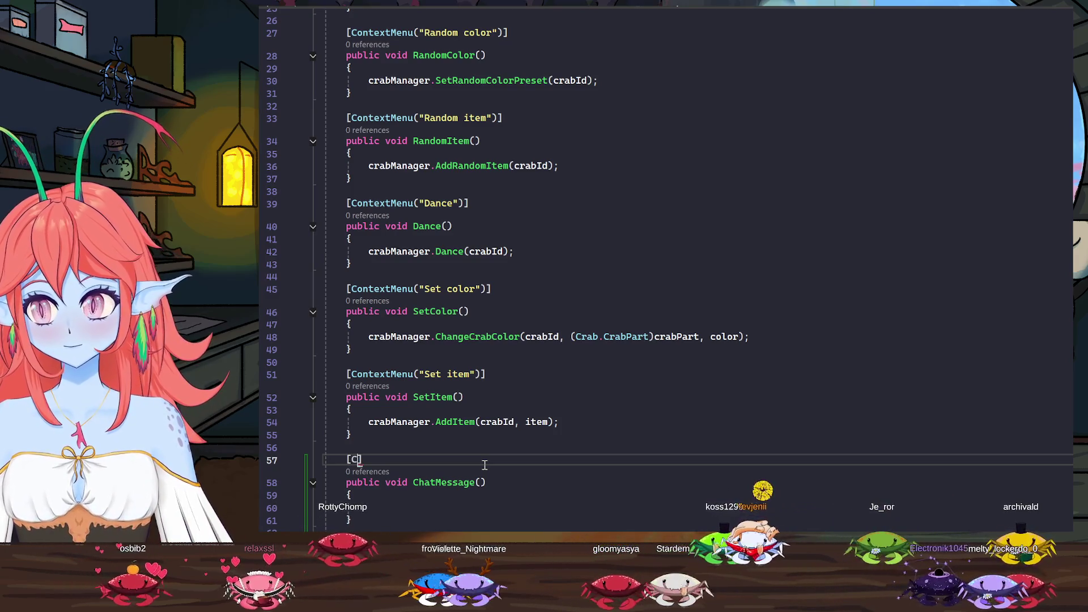
text(n)
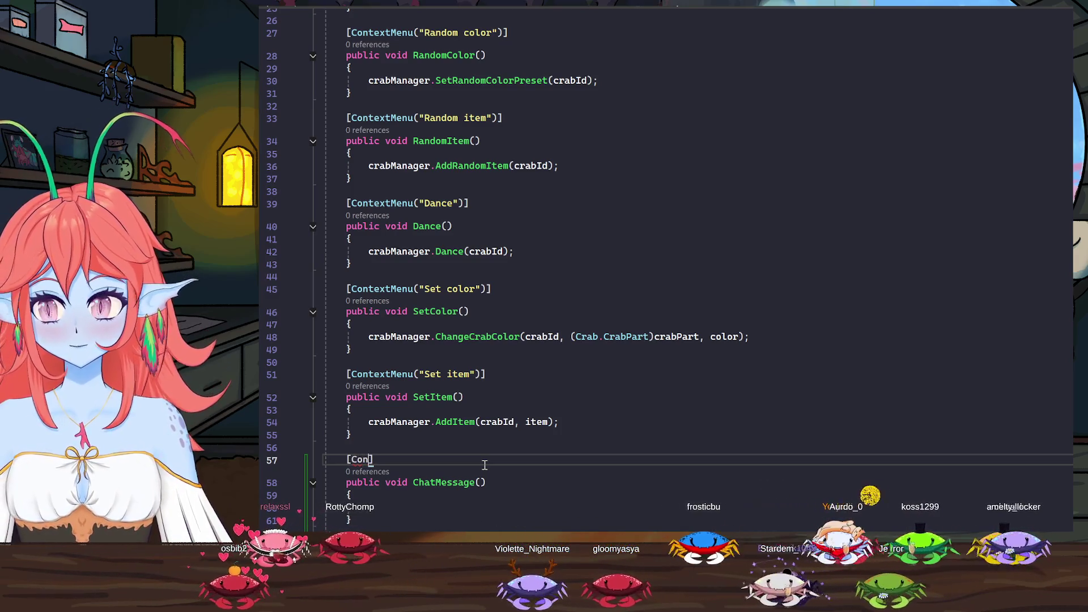
text(textMenu)
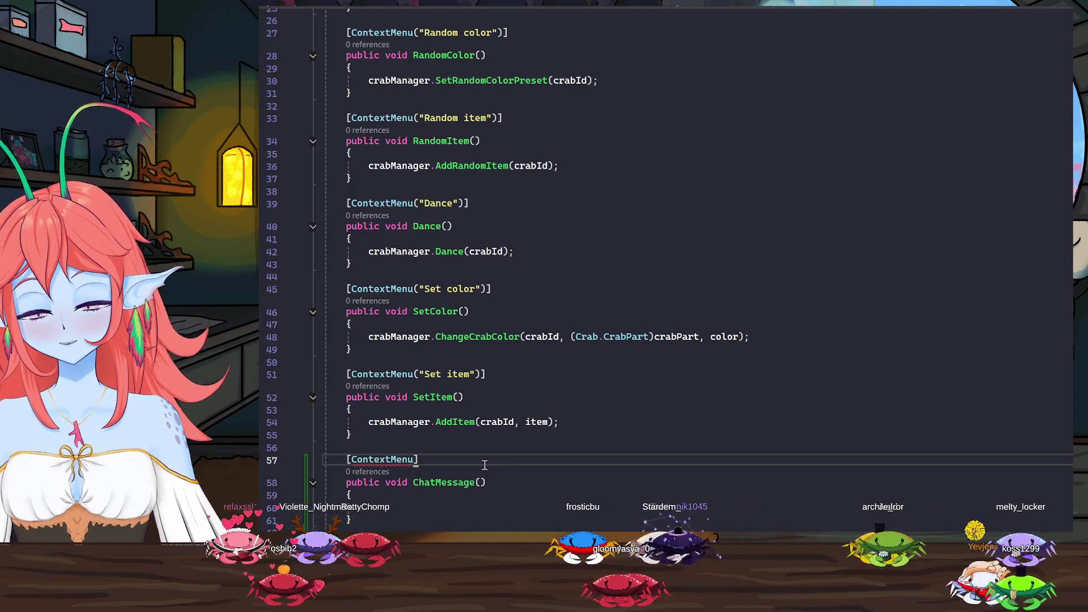
text((")
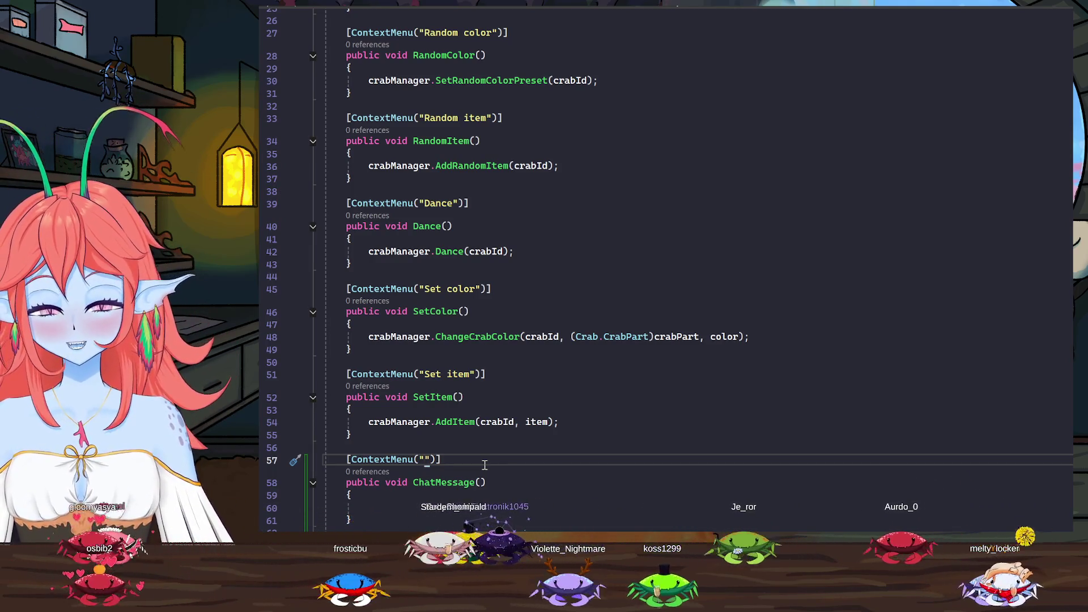
text(Simulate )
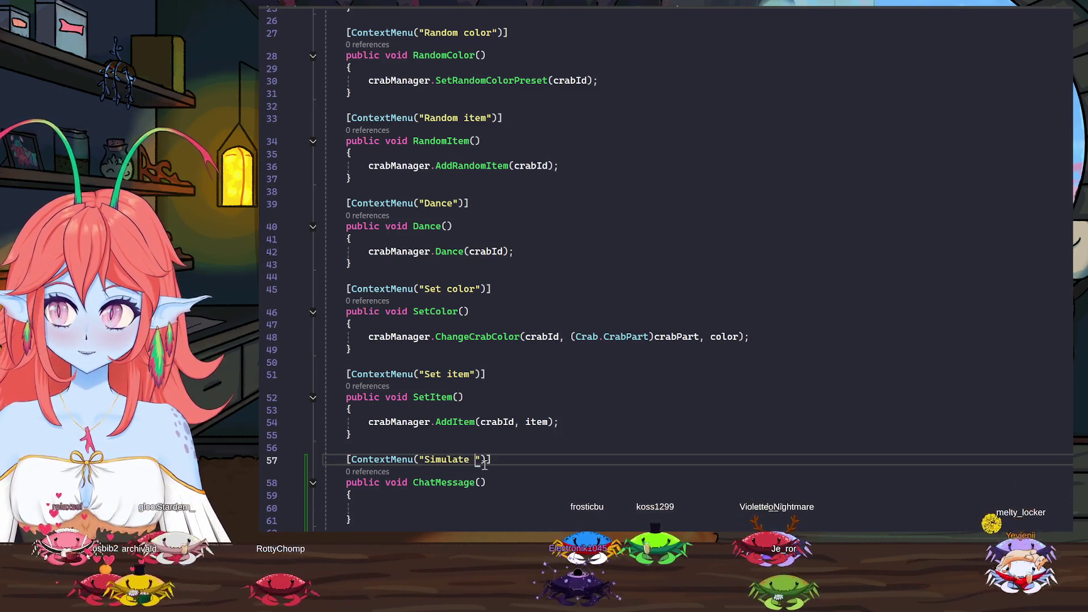
text(Chat)
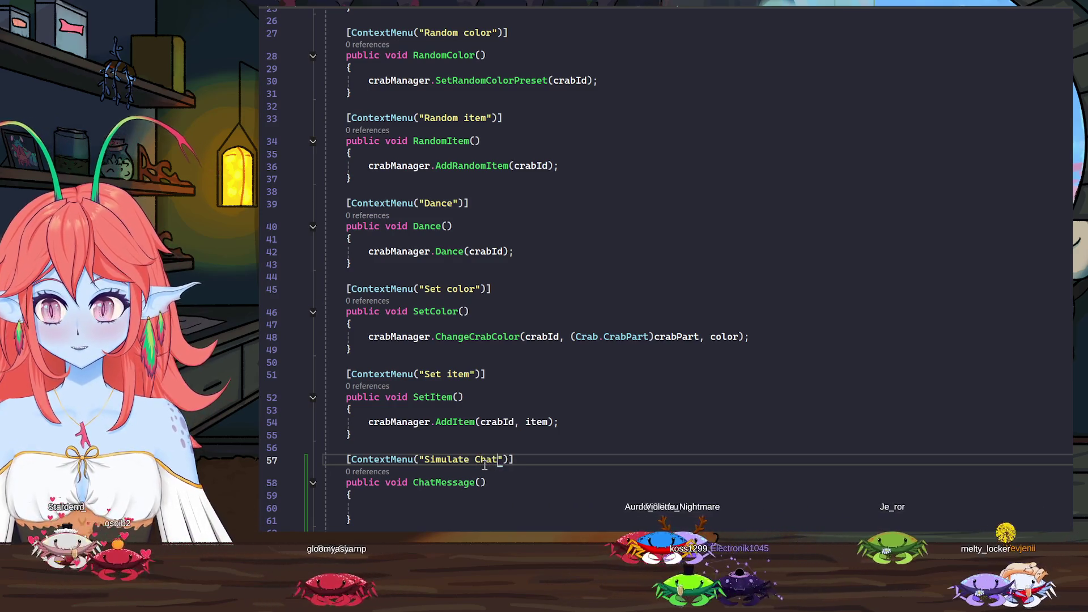
key(BackSpace)
key(BackSpace)
key(BackSpace)
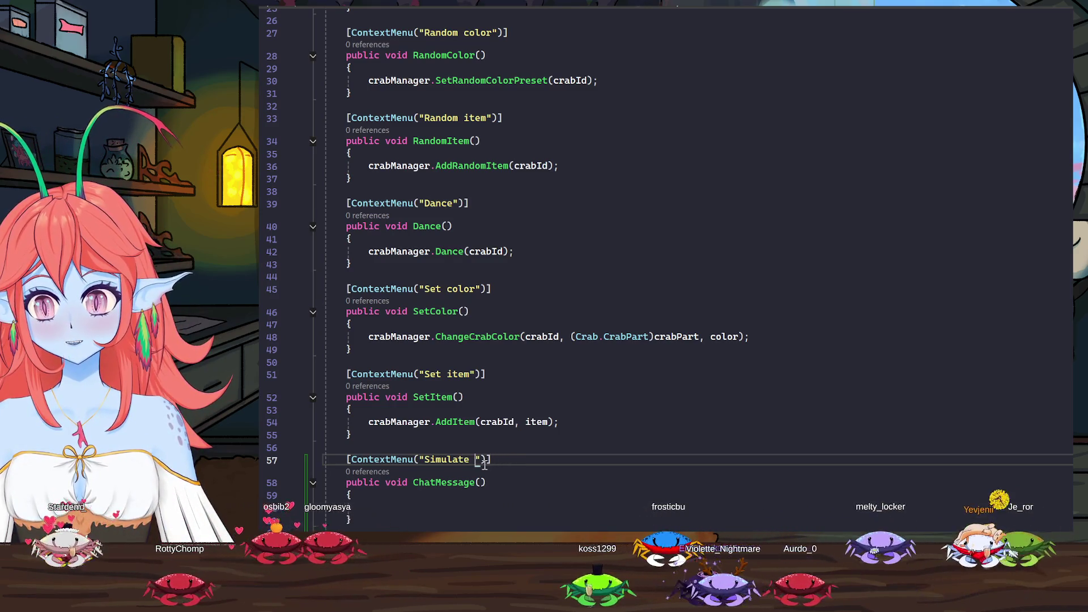
text(chat message)
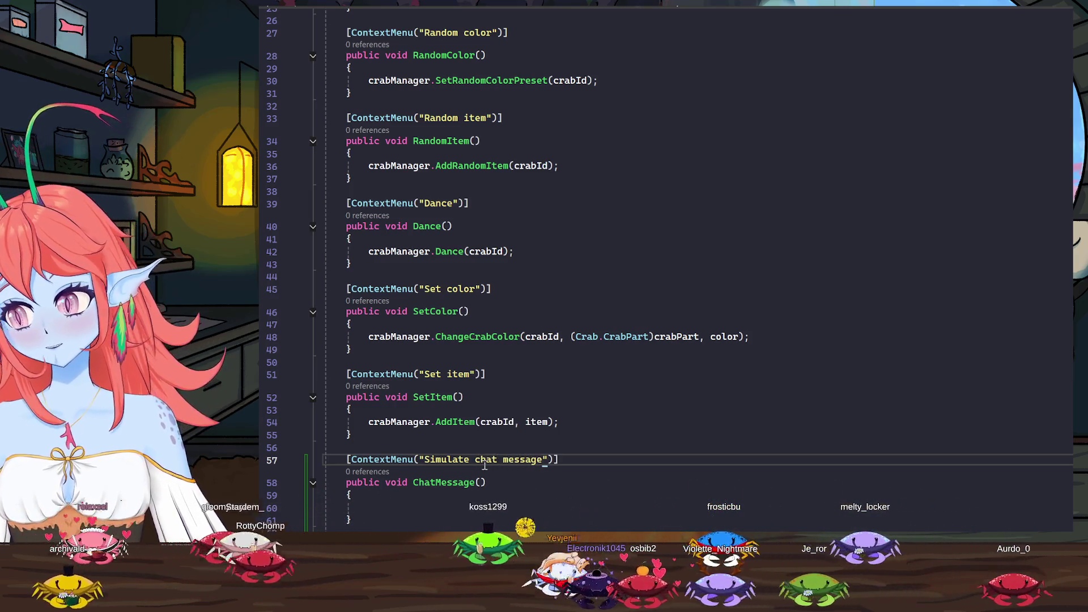
key(Down)
key(Down)
key(Down)
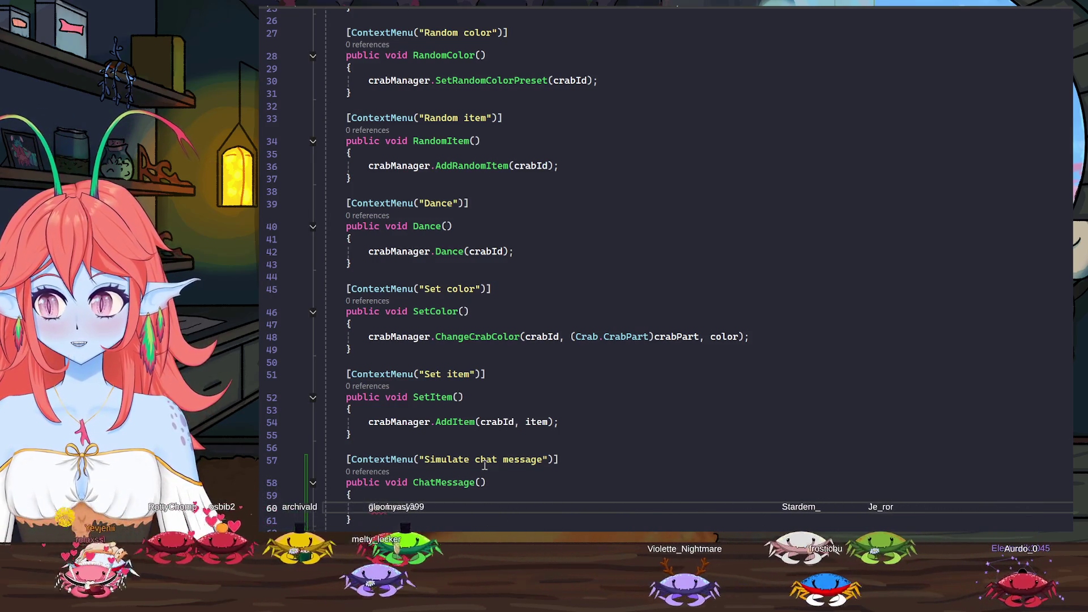
text(GameManager.)
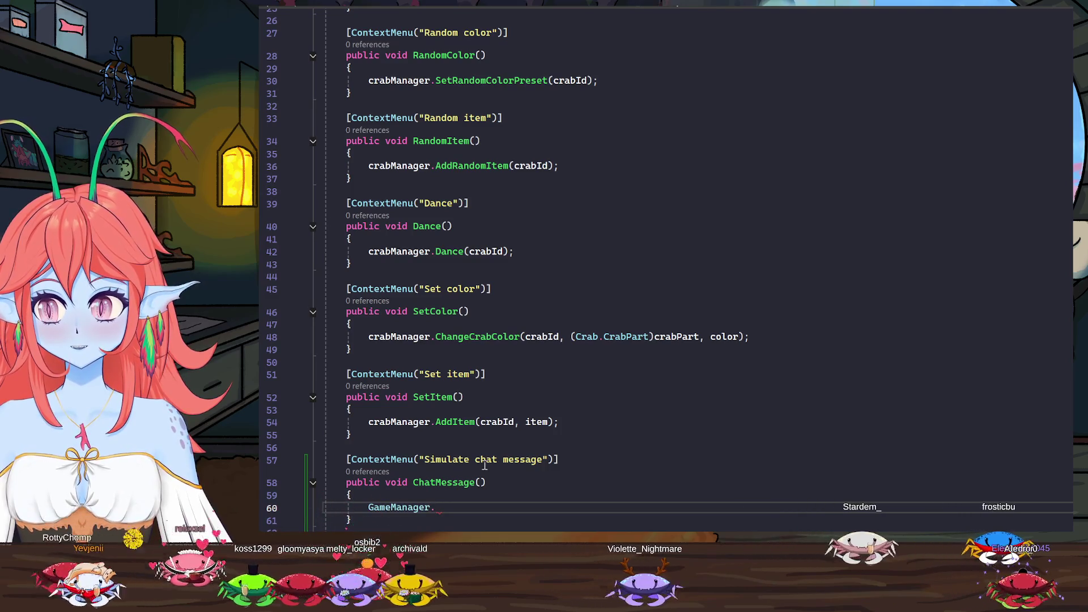
text(instance.)
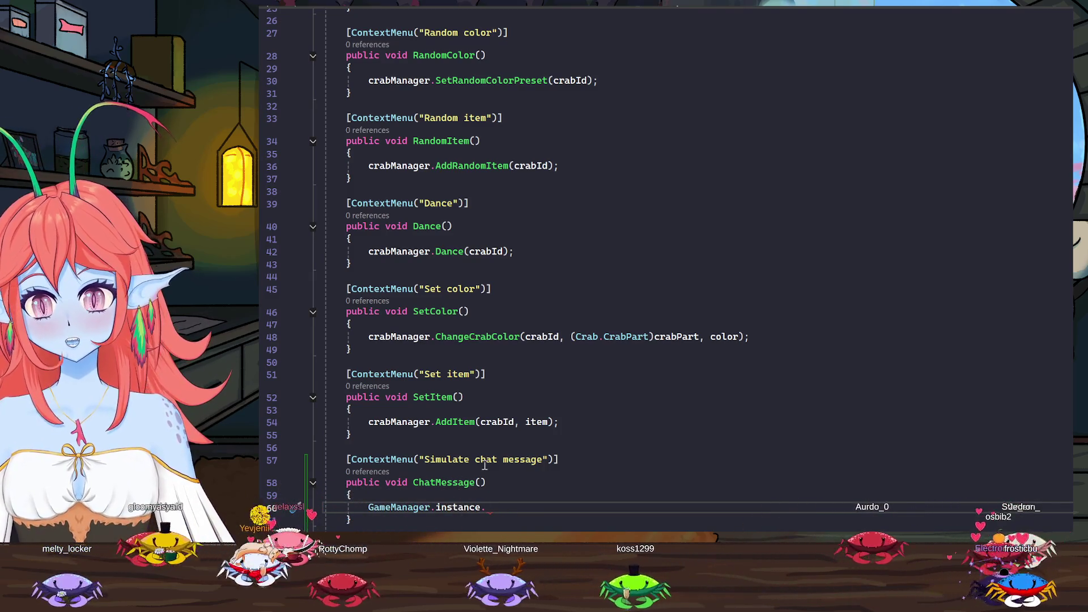
Finish the call GameManager.instance.ChatMessage(crabId, chatMessage) and move past the method's closing brace
text(ChatMessage()
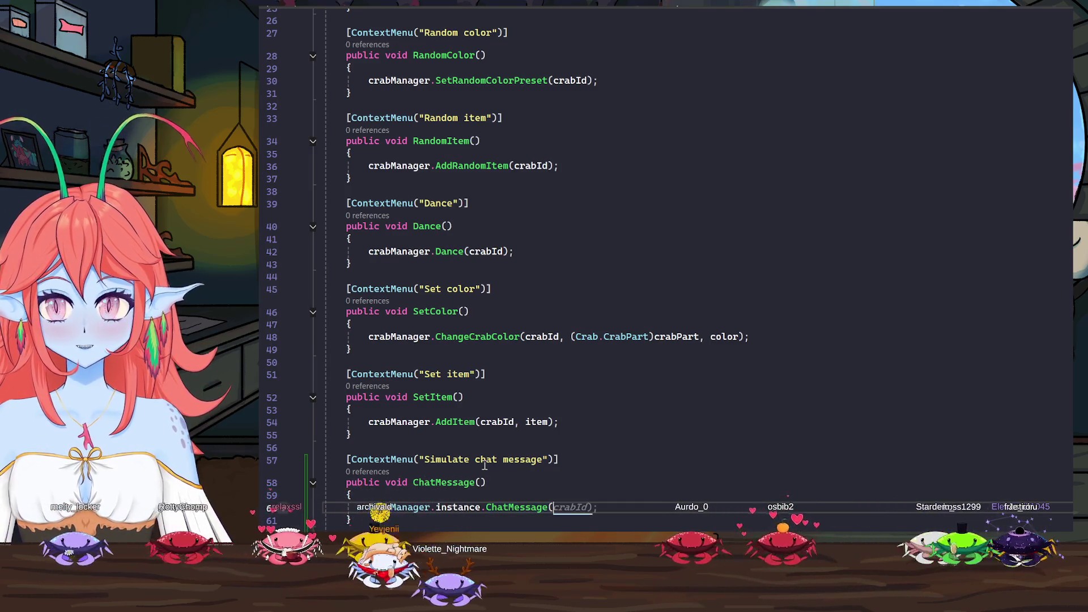
text(crabId)
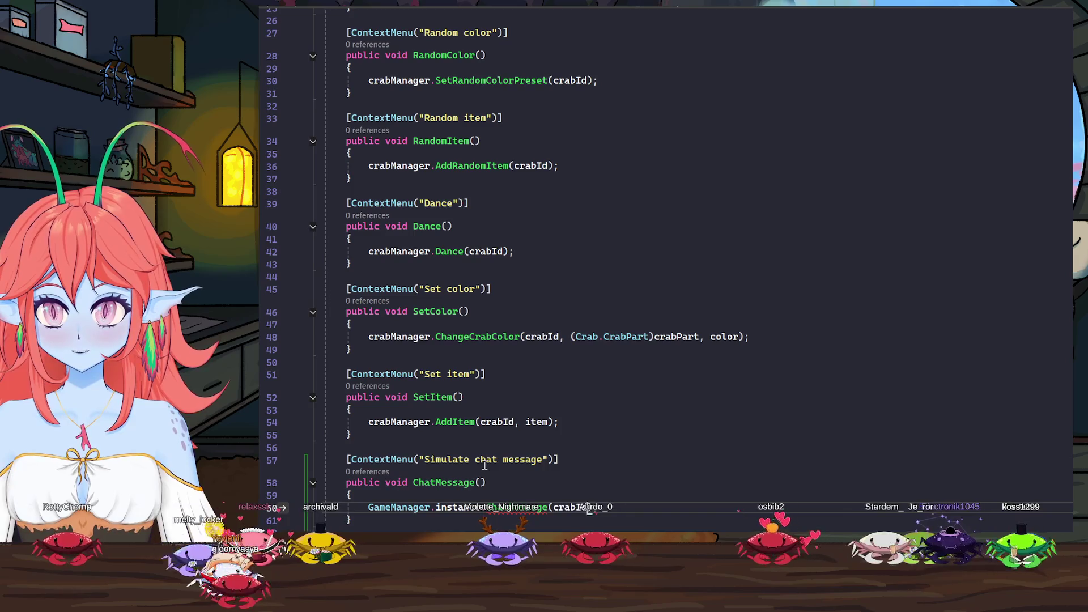
text(, chatMessag)
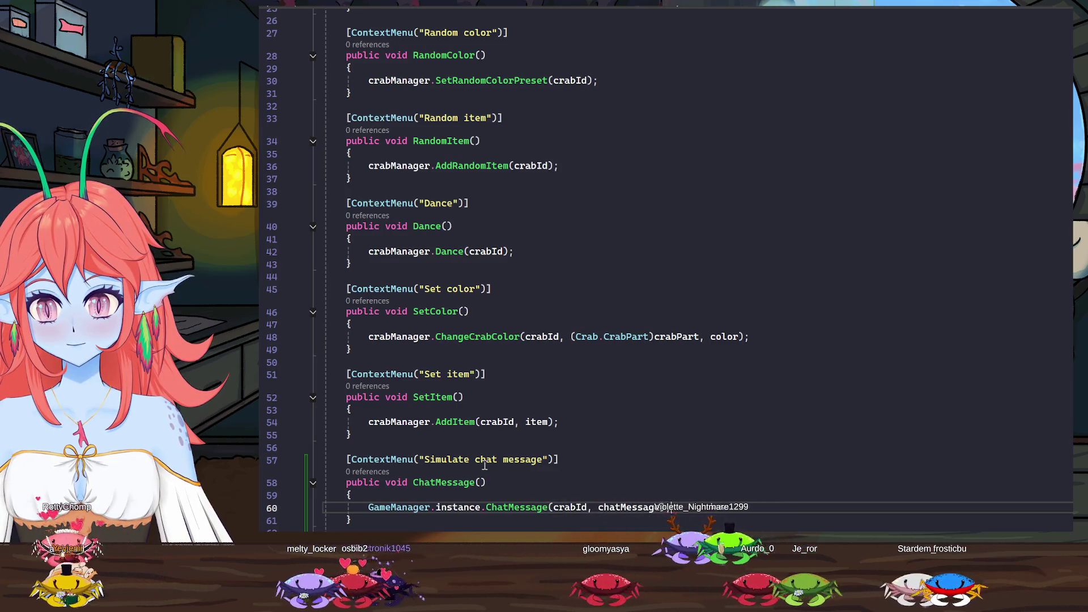
key(Down)
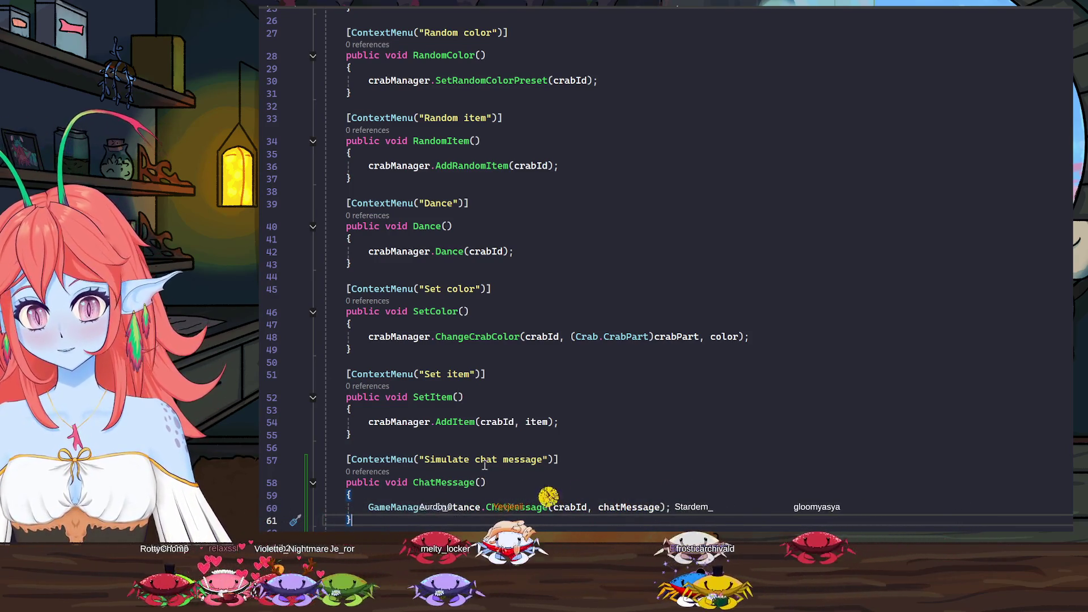
scroll(456, 459, down, 6)
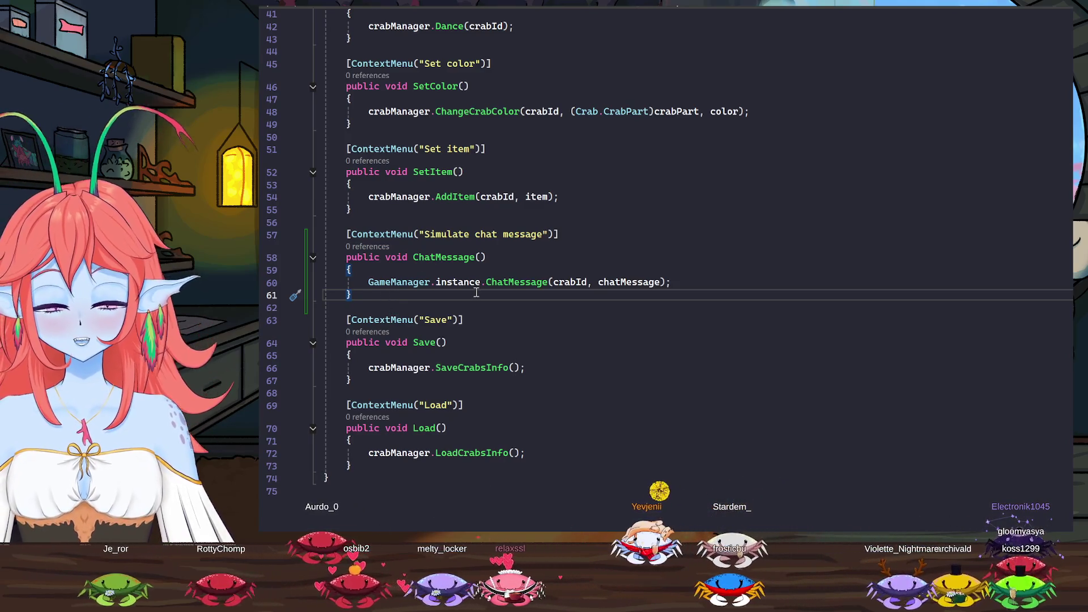
Add blank lines after ChatMessage, then select the whole method with its attribute
key(Return)
key(Return)
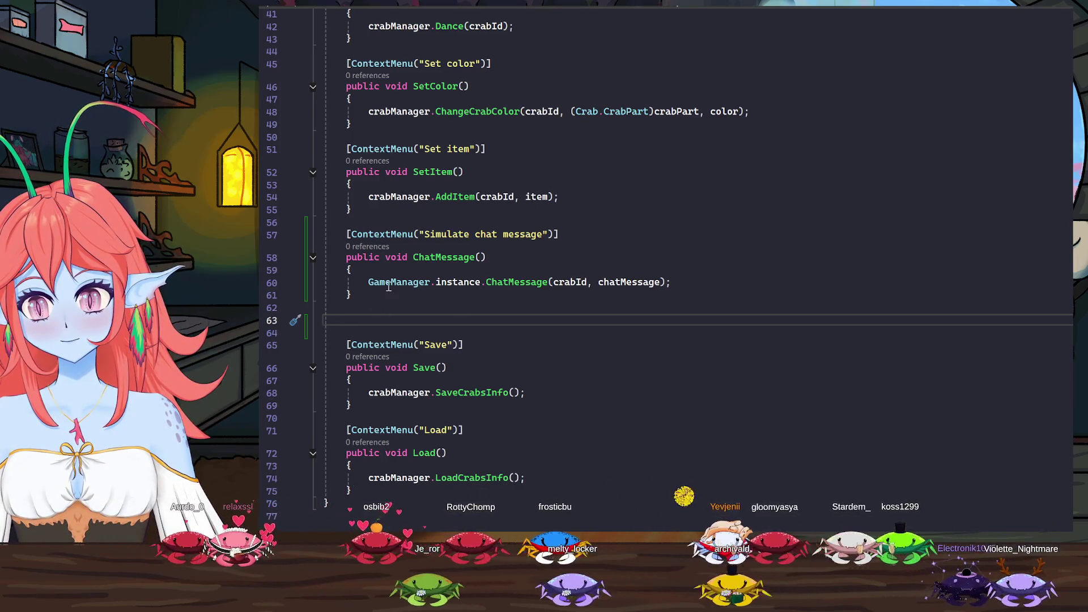
drag(353, 296, 345, 239)
key(ctrl+c)
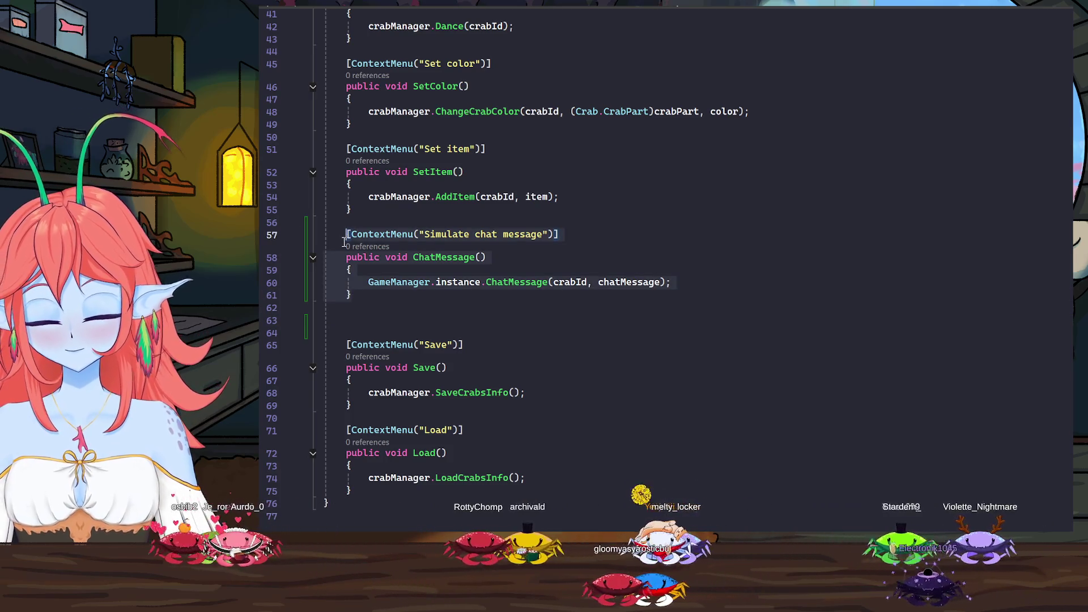
Paste a copy of the ChatMessage method below and rename the copy to Redemption
click(363, 320)
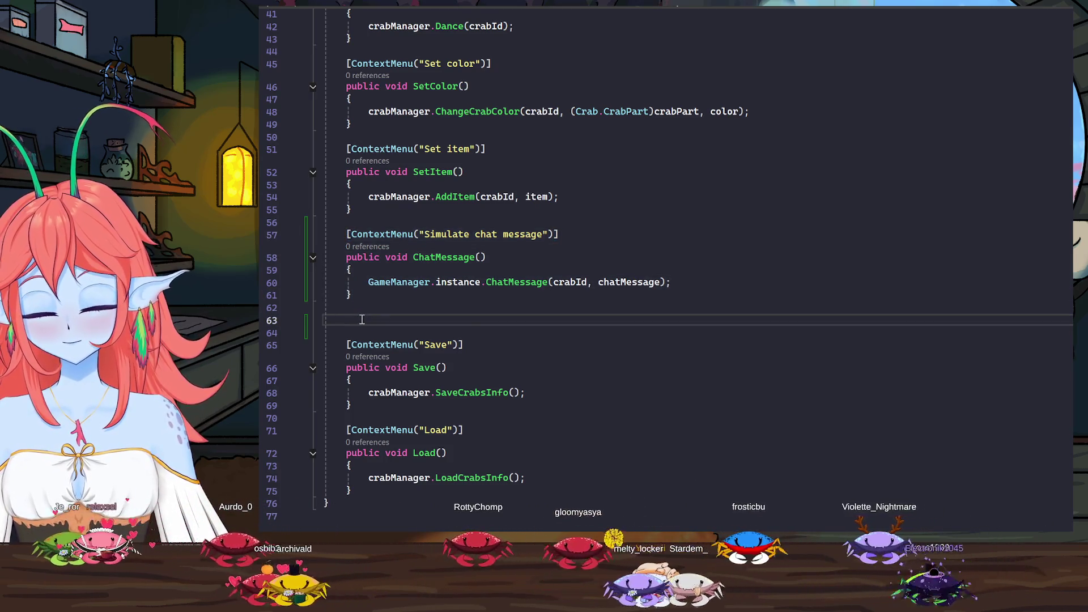
key(ctrl+v)
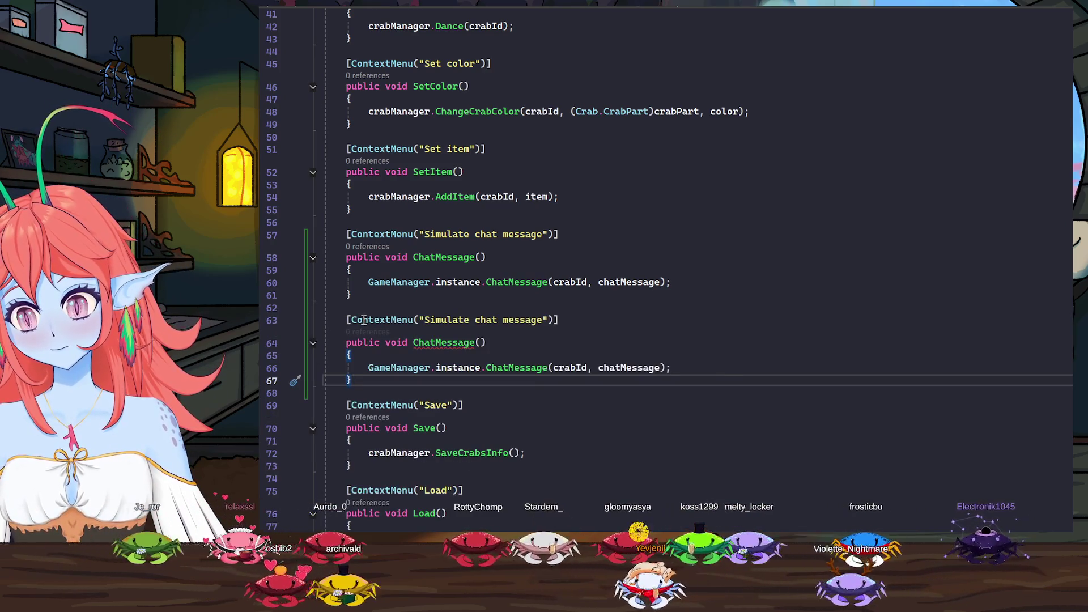
click(420, 345)
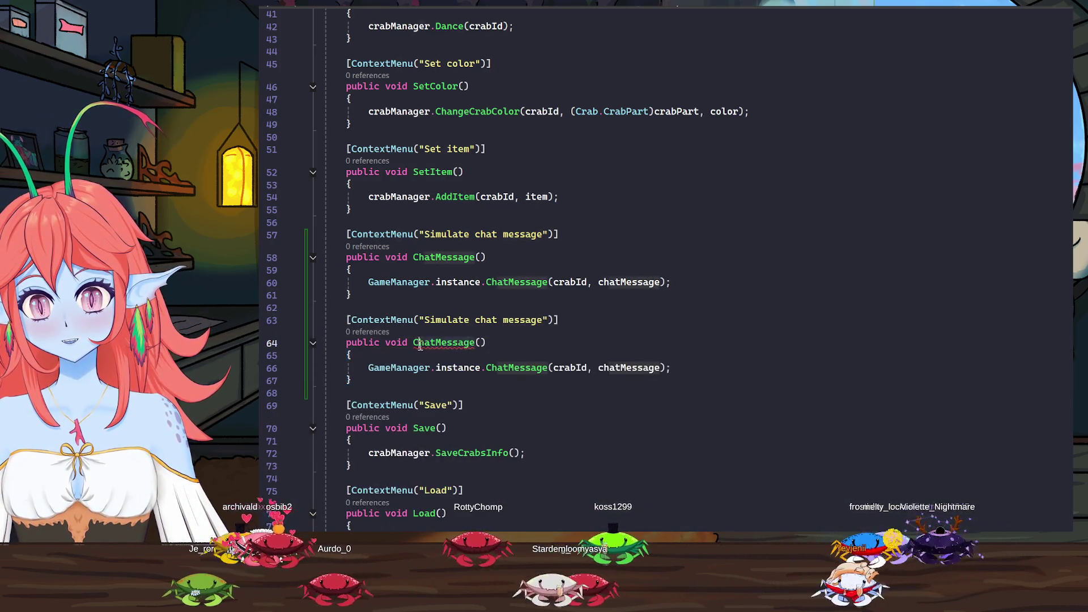
double_click(416, 345)
key(BackSpace)
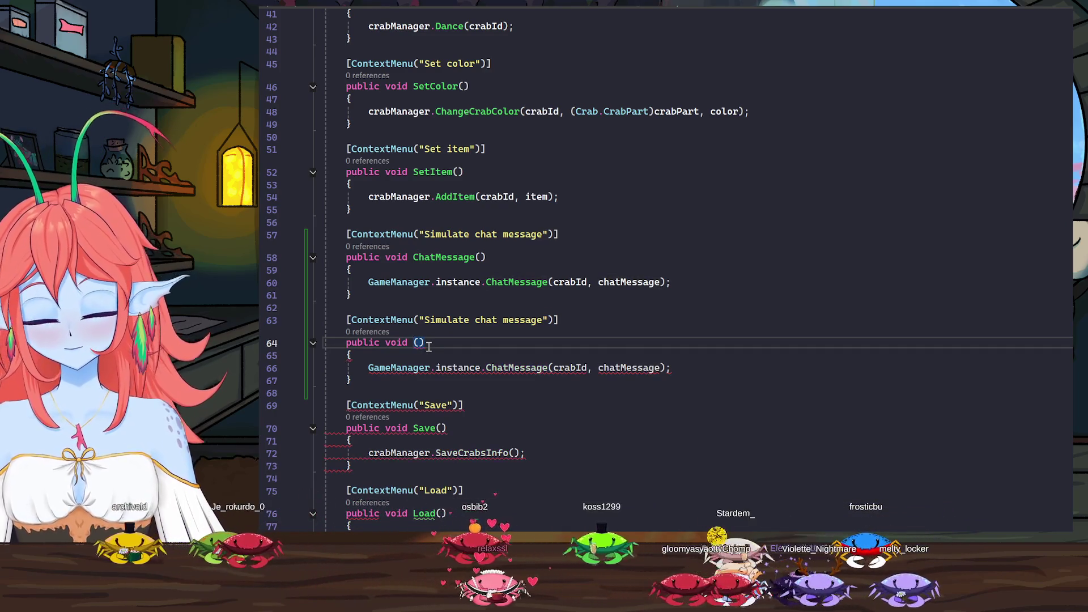
text(Redempt)
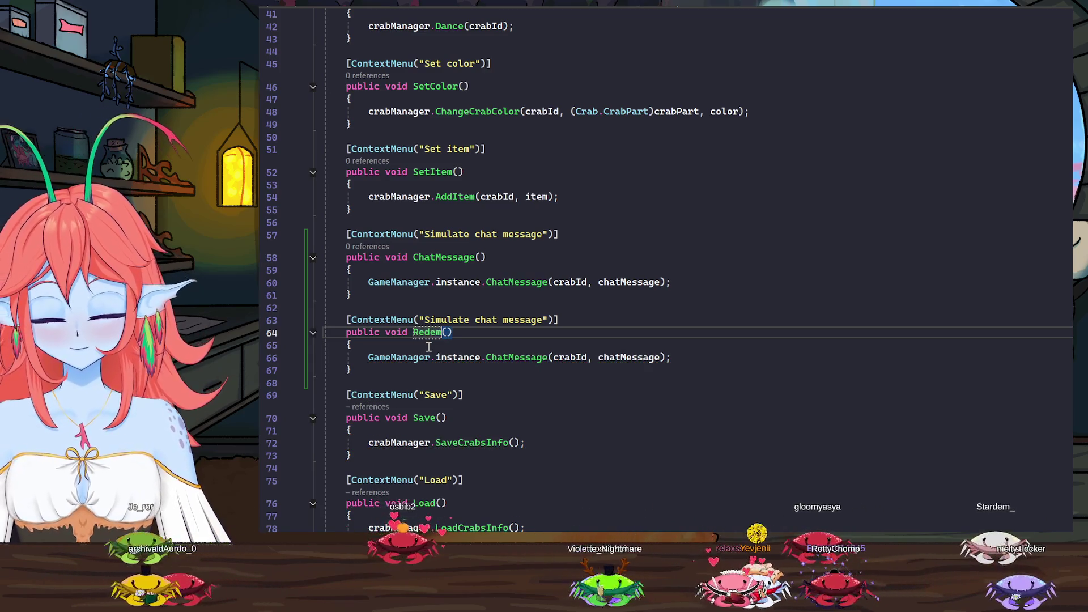
text(ion)
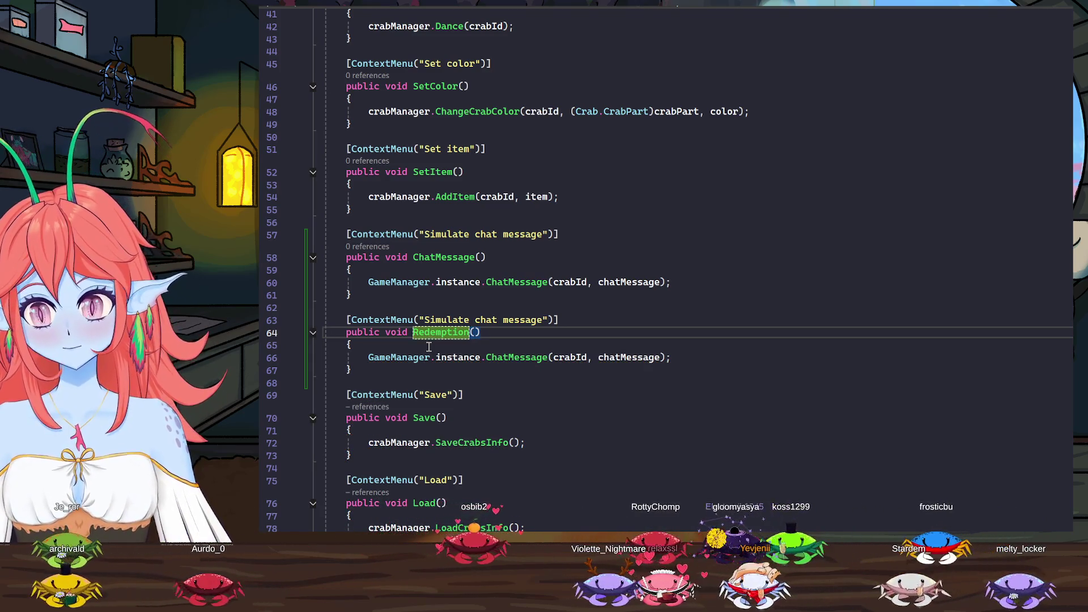
Change the copied call to GameManager.instance.Redemption(crabId, redemption)
click(703, 368)
click(491, 367)
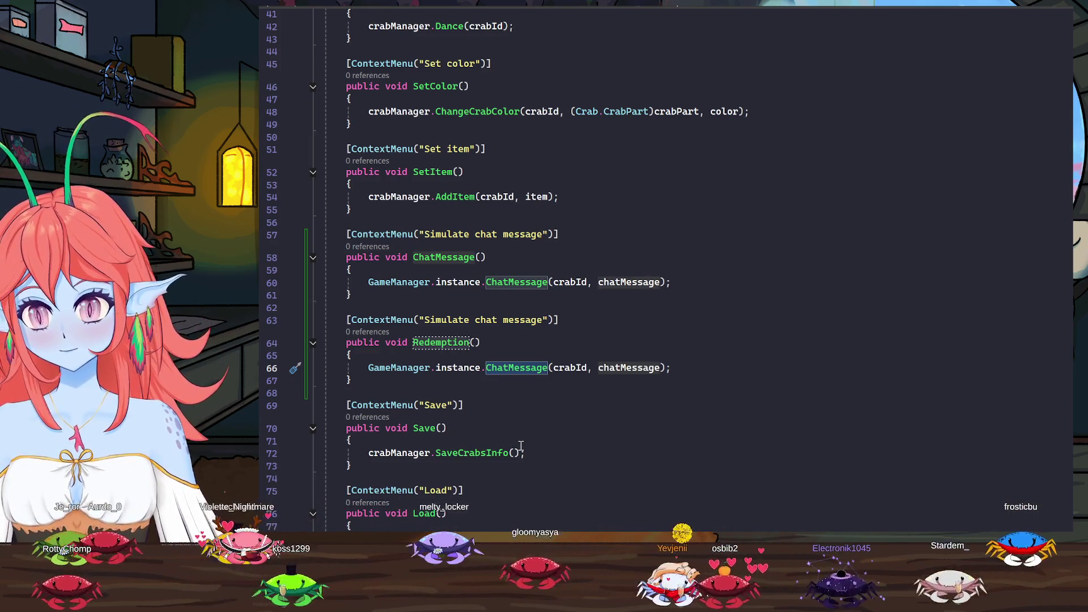
key(ctrl+Delete)
text(R)
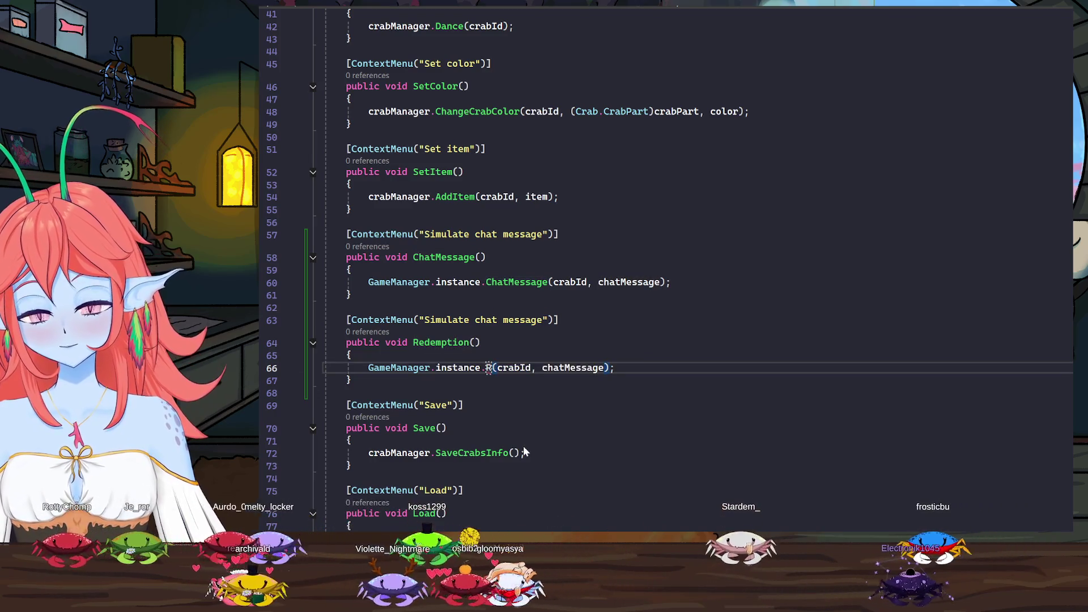
text(edemption)
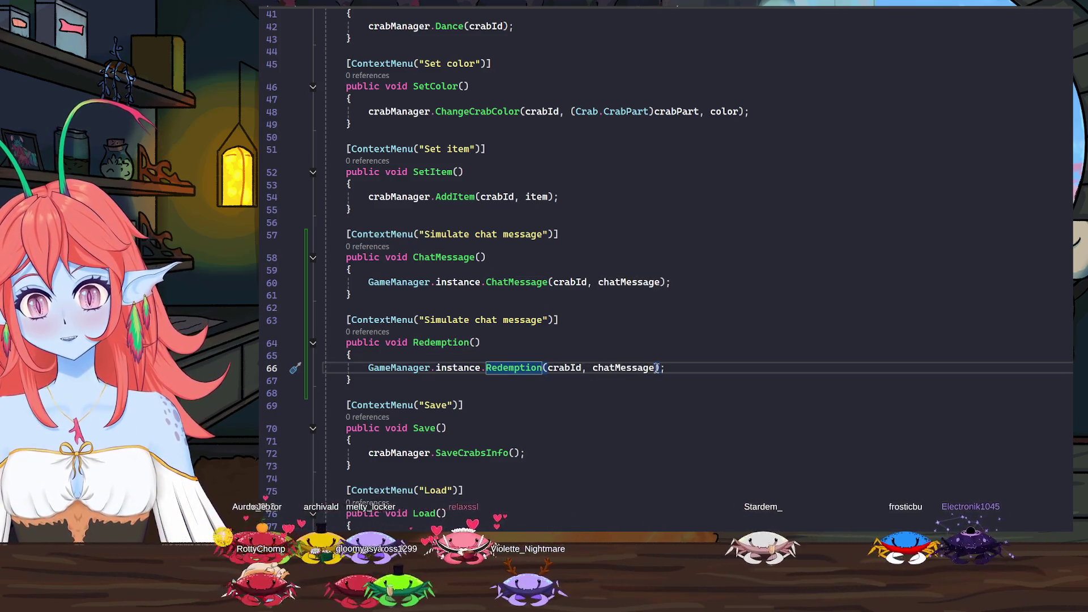
click(657, 367)
key(ctrl+BackSpace)
text(redemption)
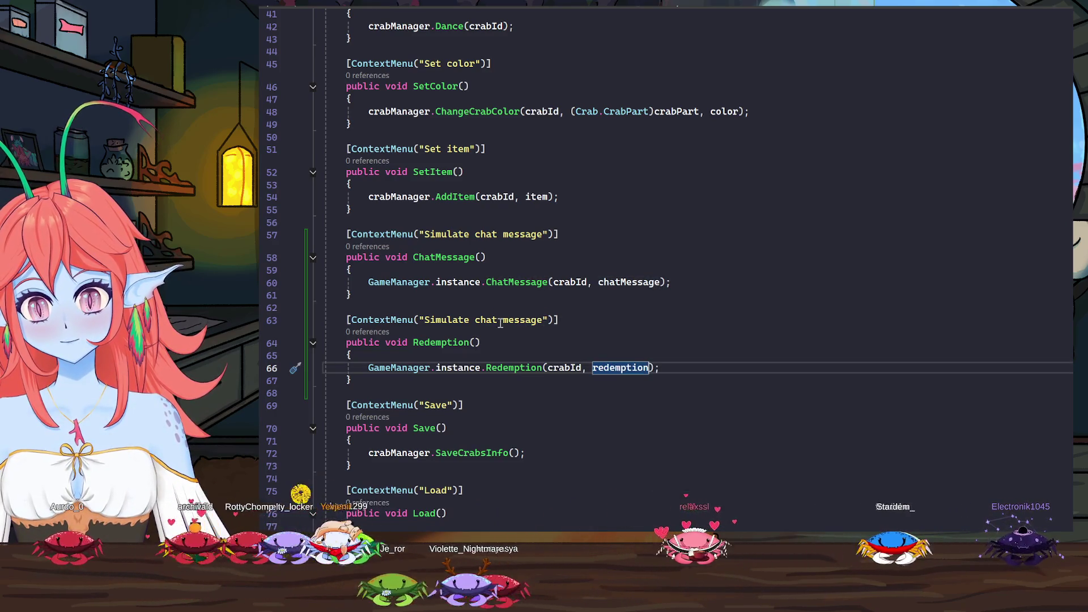
Relabel the copied ContextMenu to "Simulate redemption" and switch back to Unity
click(476, 320)
key(ctrl+shift+Right)
key(ctrl+shift+Right)
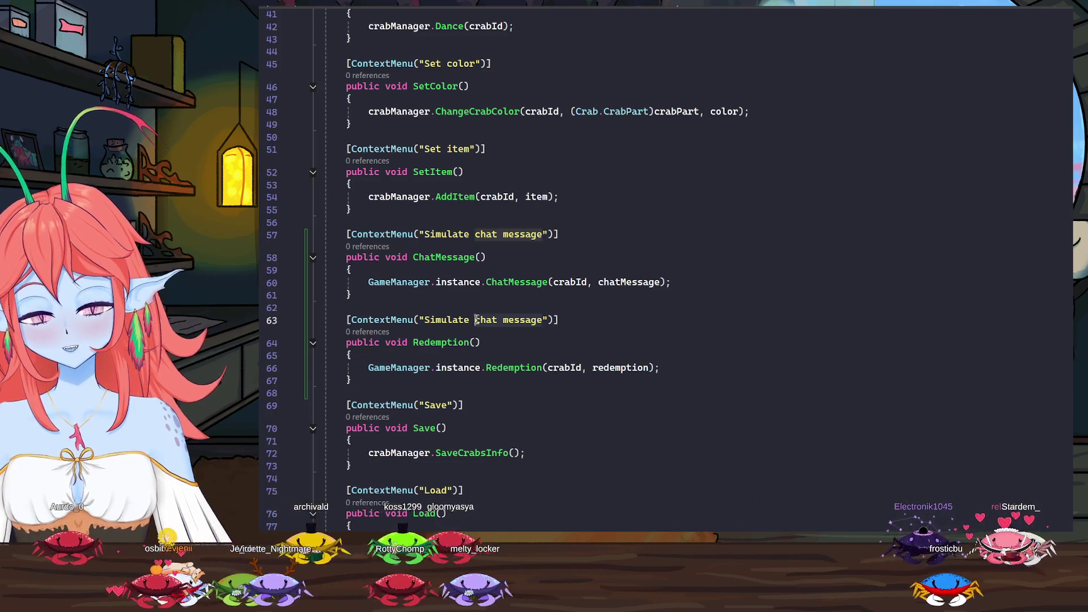
text(redemp)
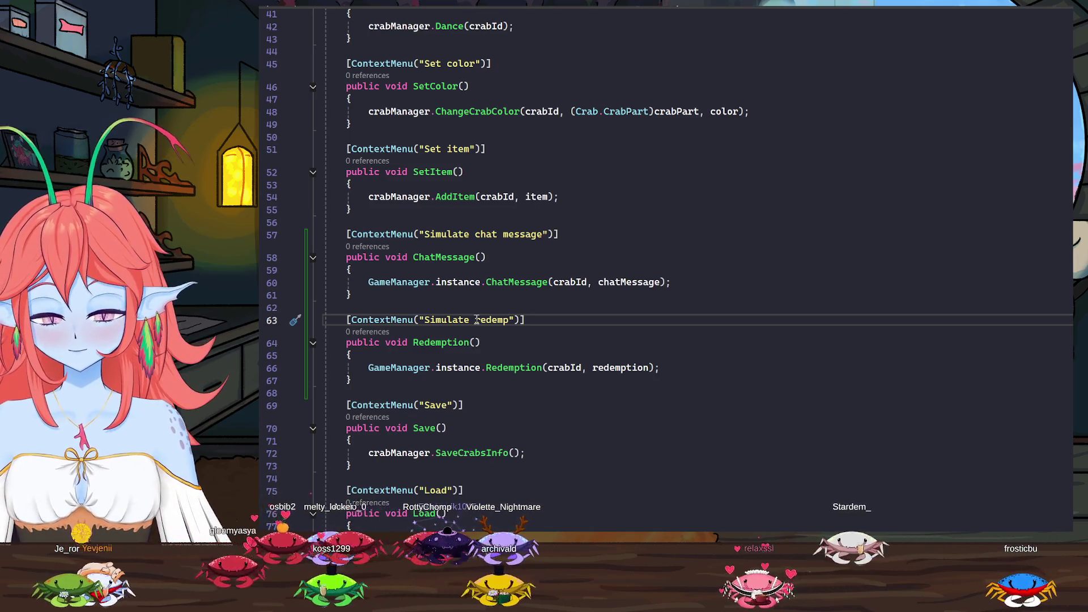
text(tion)
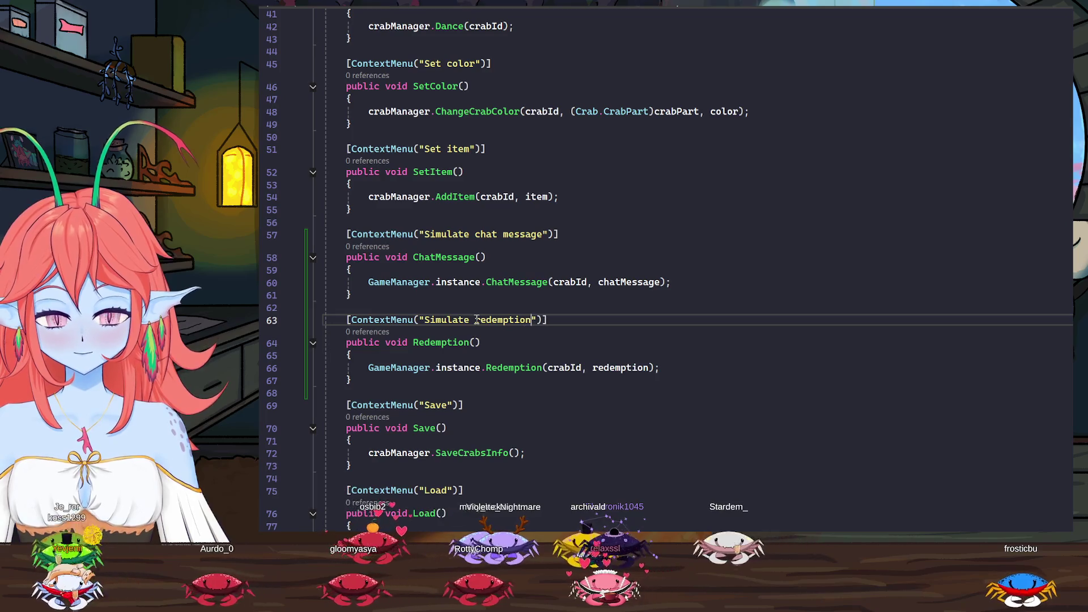
click(706, 367)
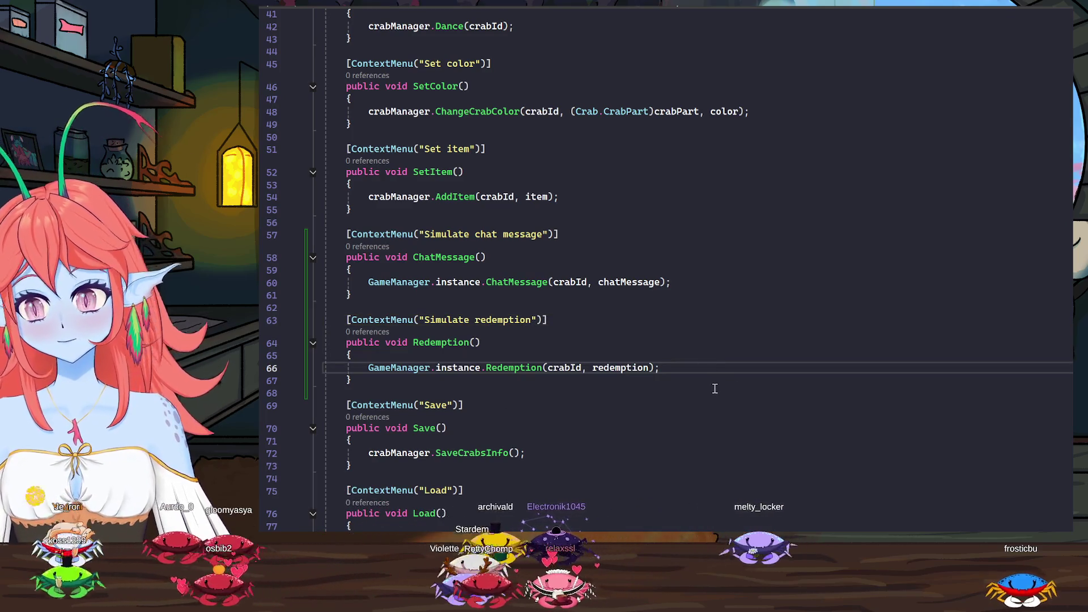
scroll(719, 396, down, 4)
scroll(728, 421, up, 17)
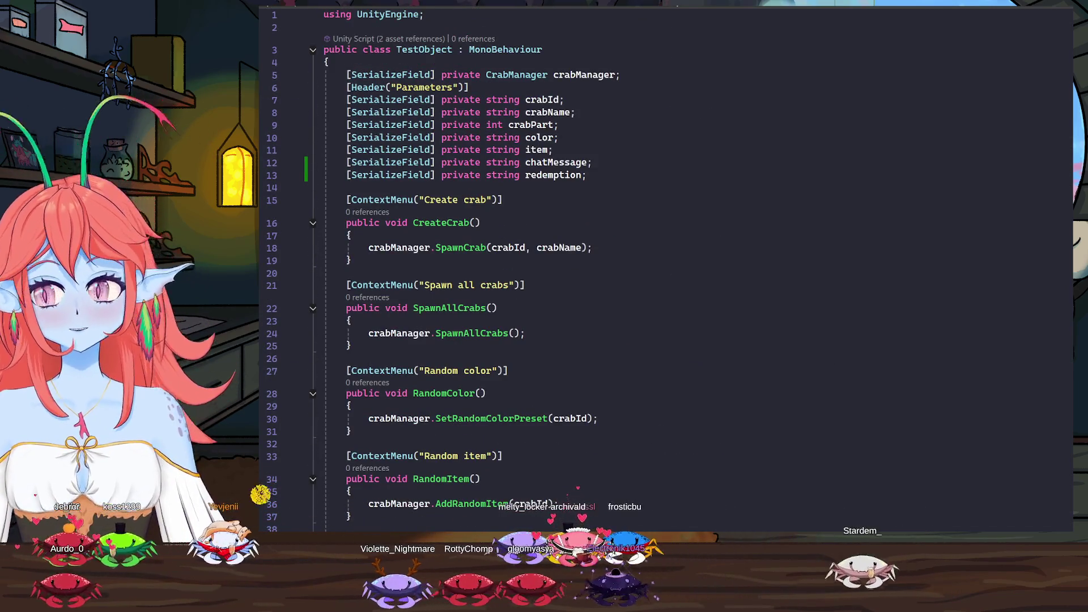
key(alt+Tab)
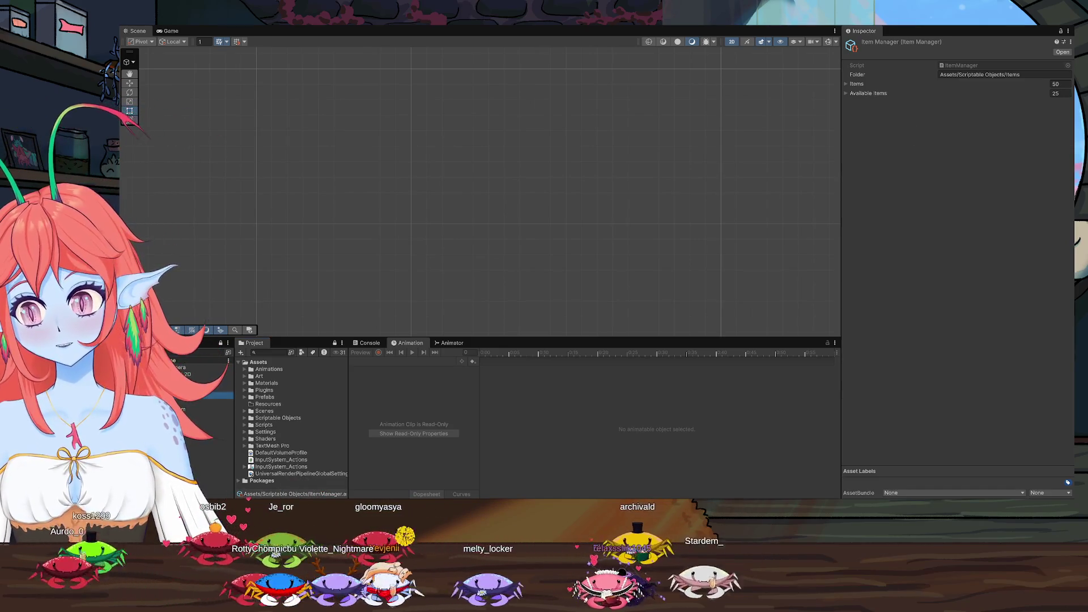
Select the Test object to show its TestObject component, now with a Redemption field
click(224, 392)
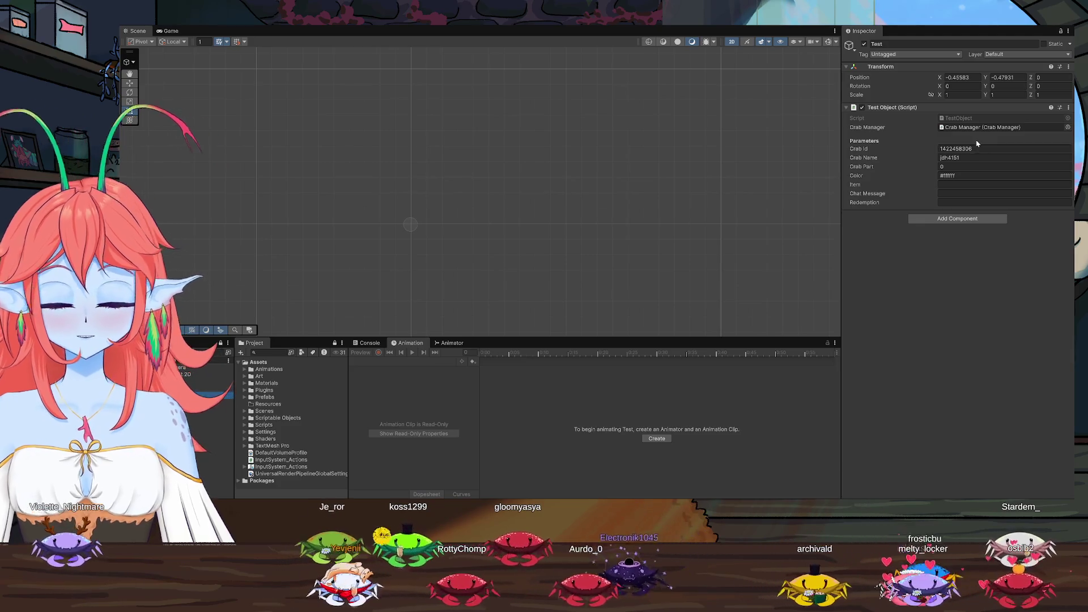
click(916, 148)
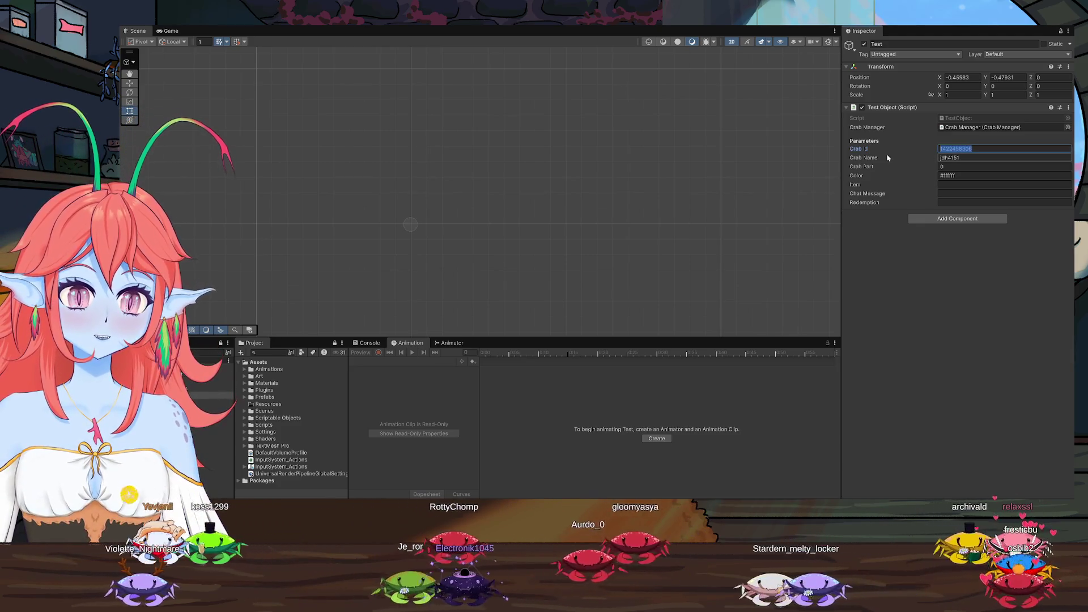
Set Crab Id to 001 and Crab Name to 'crab 1', then switch to the Game view
text(001)
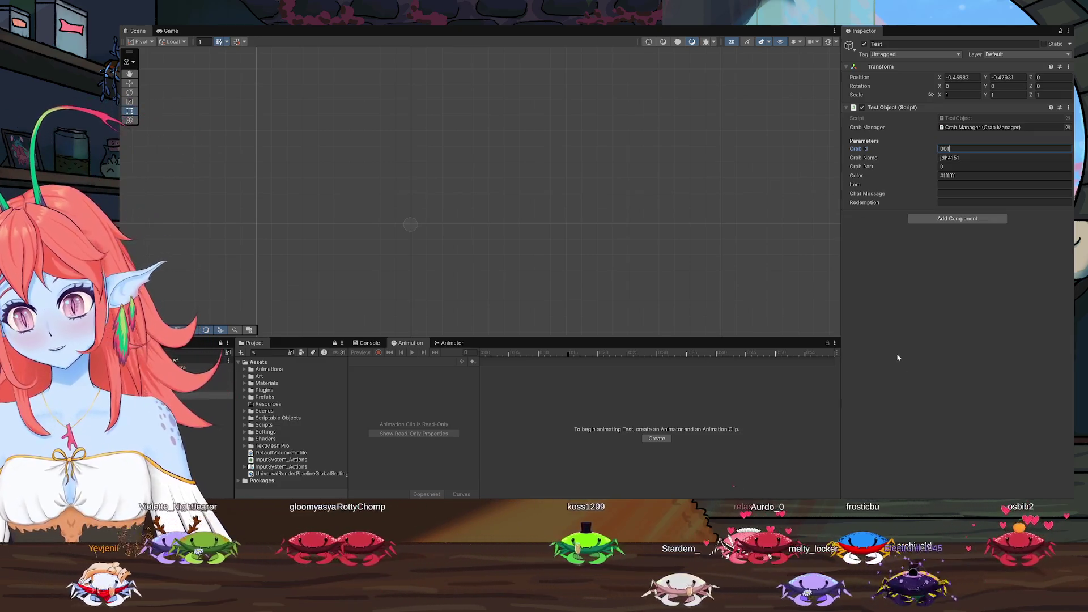
key(Return)
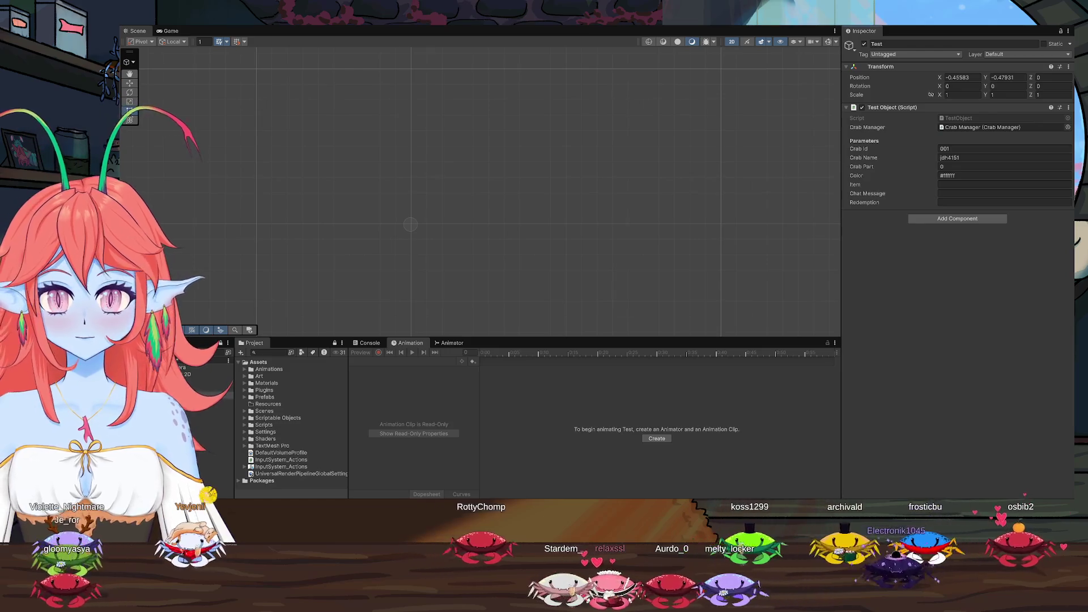
text(crab 1)
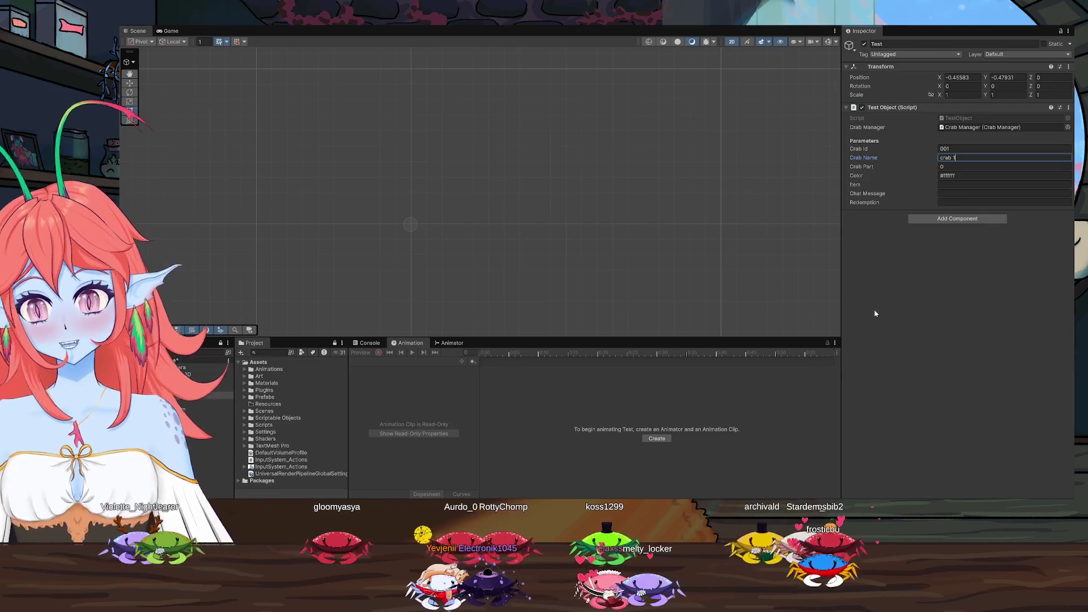
click(873, 408)
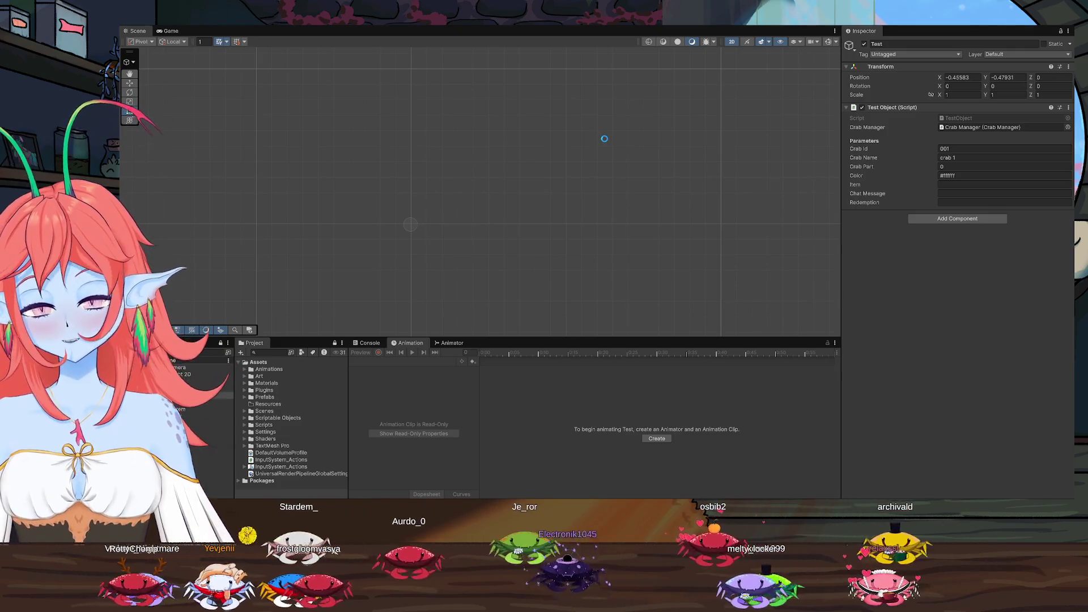
click(168, 31)
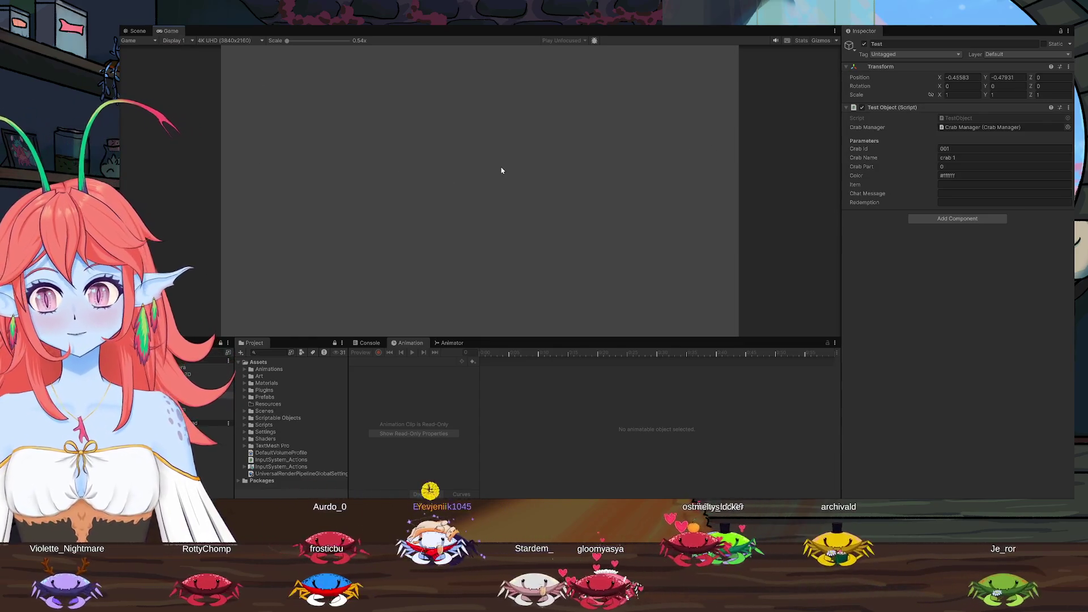
Create an Answer quest with parameter 'test' and Uses at its minimum
click(321, 168)
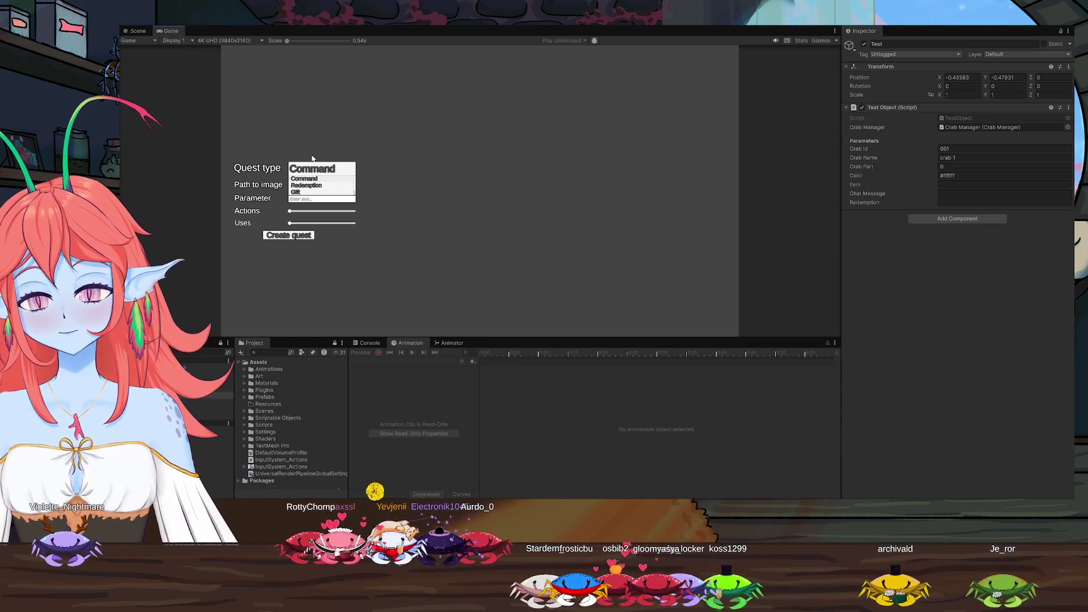
scroll(320, 185, down, 1)
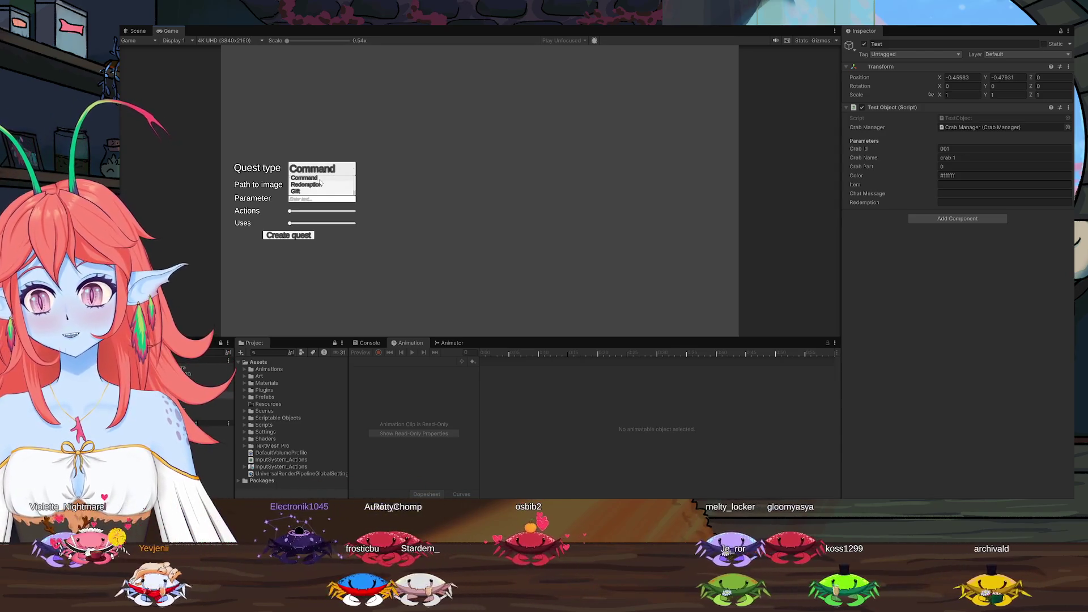
click(300, 192)
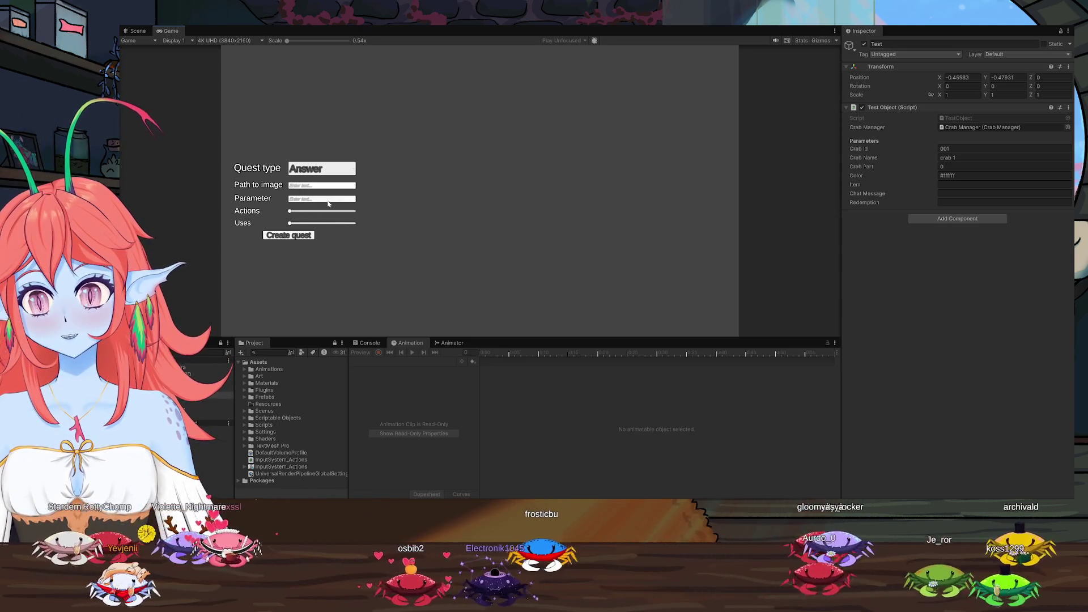
text(test)
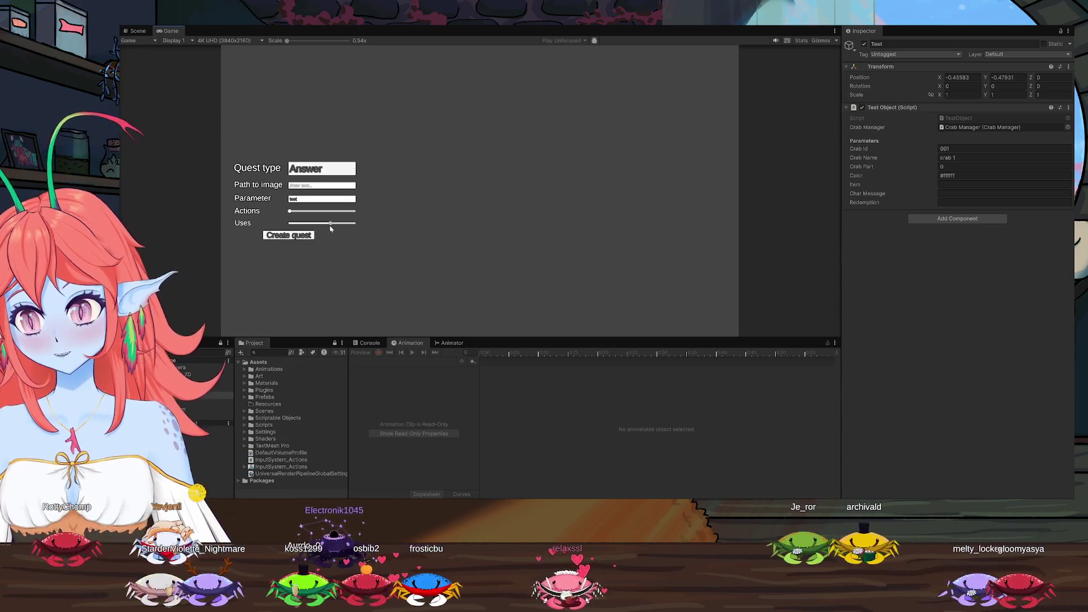
mouse_move(316, 227)
mouse_down()
mouse_move(356, 227)
mouse_move(304, 228)
mouse_up()
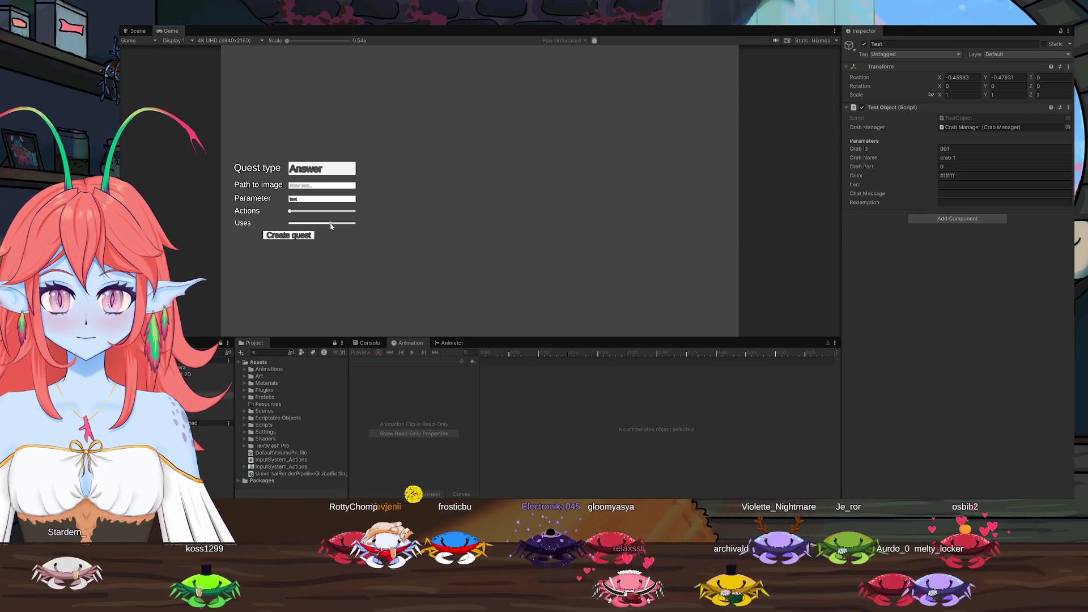
drag(337, 224, 275, 217)
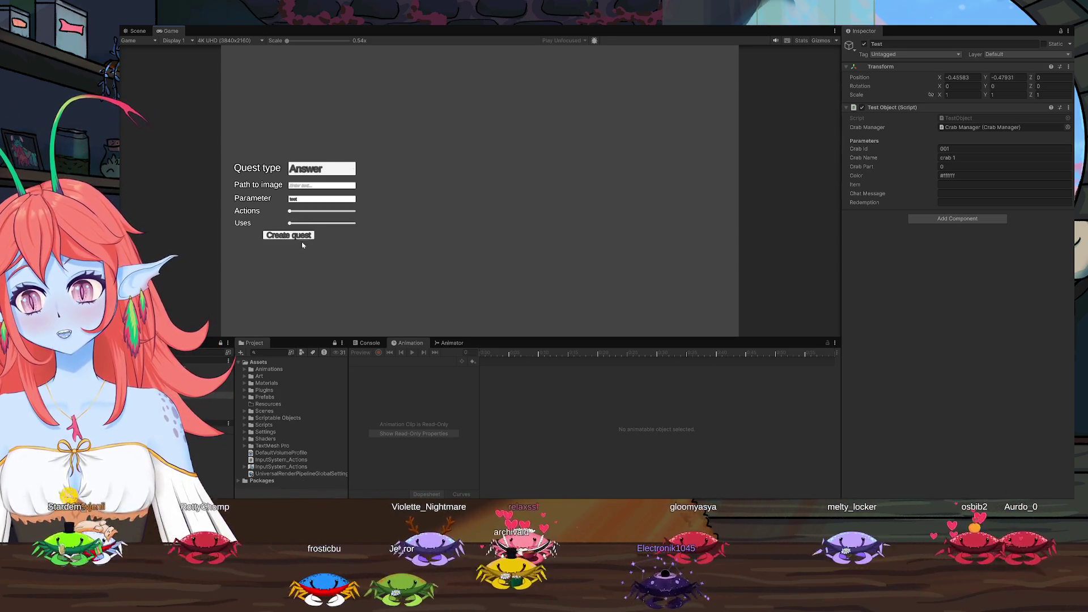
click(288, 236)
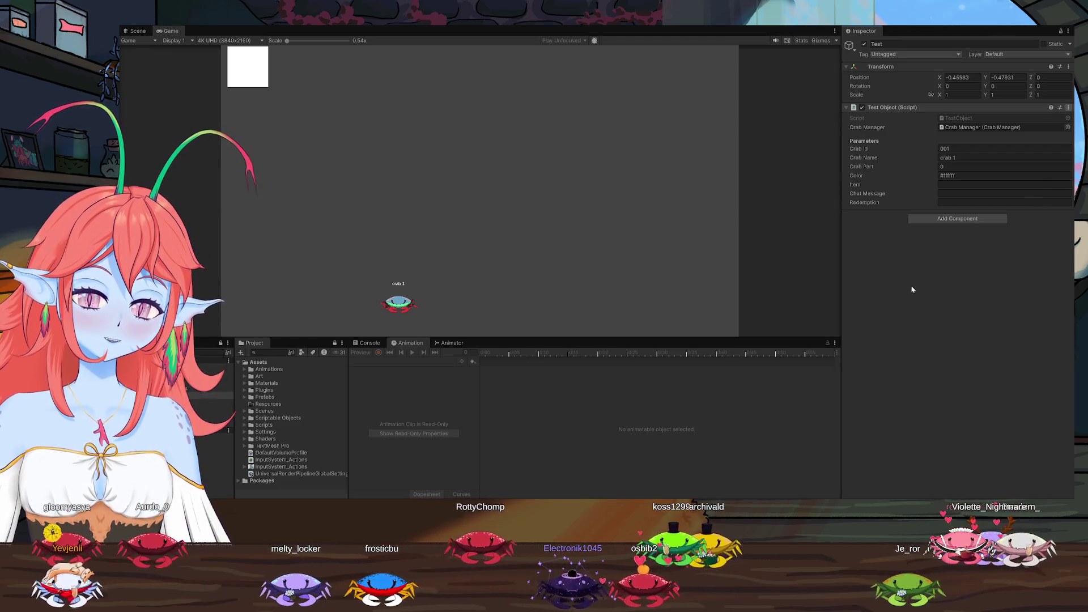
Set the test object's Chat Message to 'test' and check the Console's Answer-quest messages
click(957, 193)
text(tes)
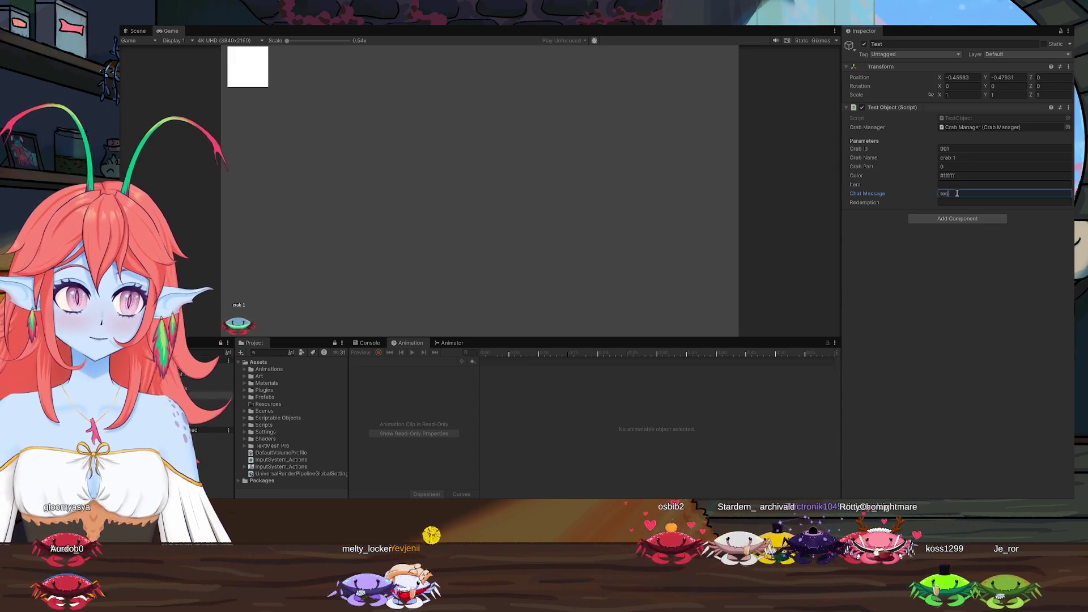
text(t)
click(961, 355)
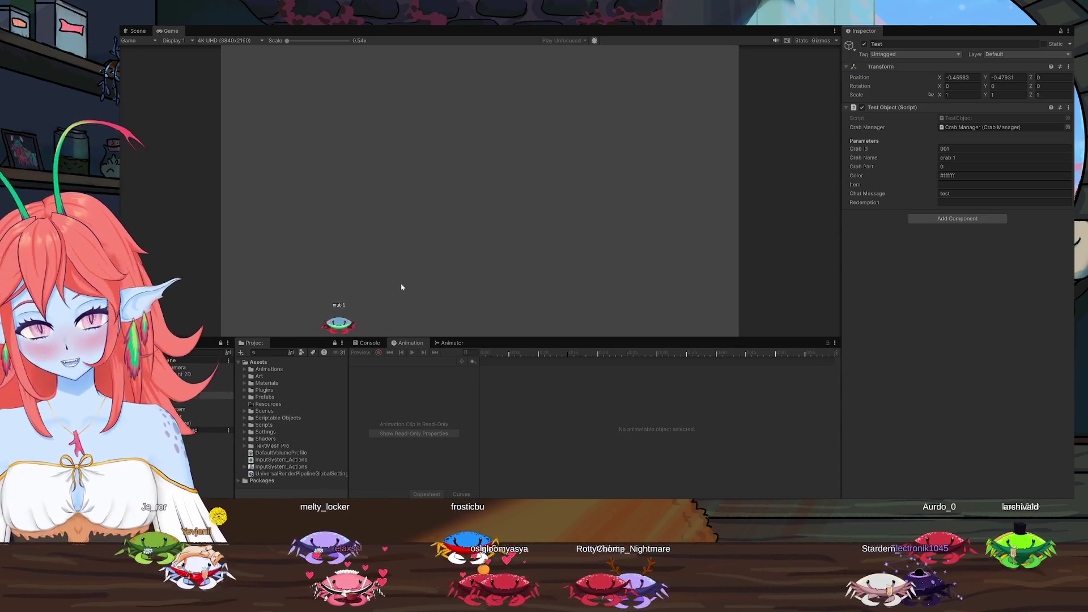
click(366, 343)
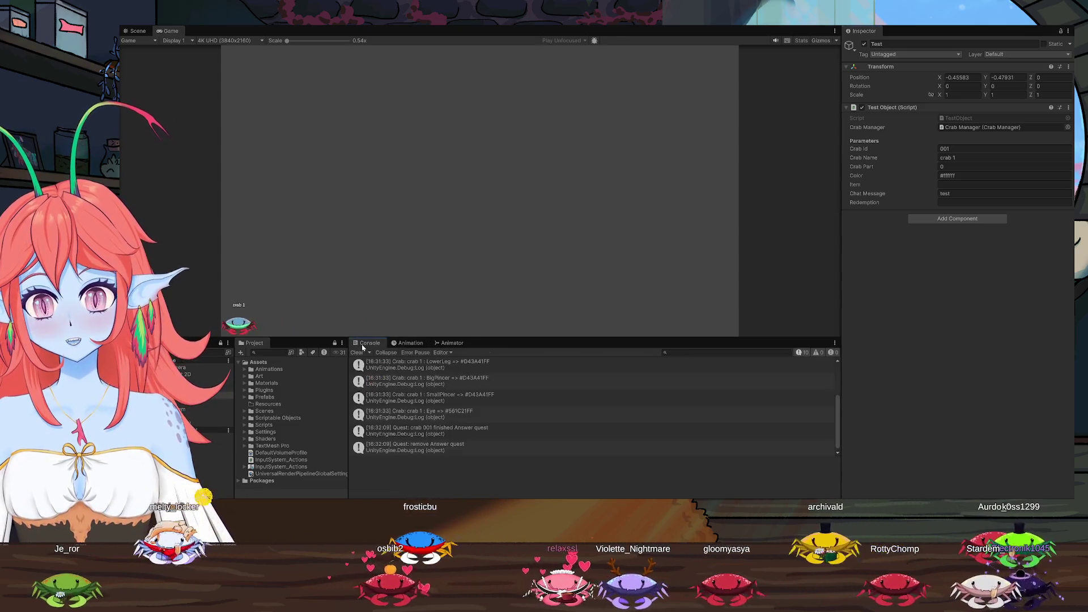
scroll(537, 445, down, 1)
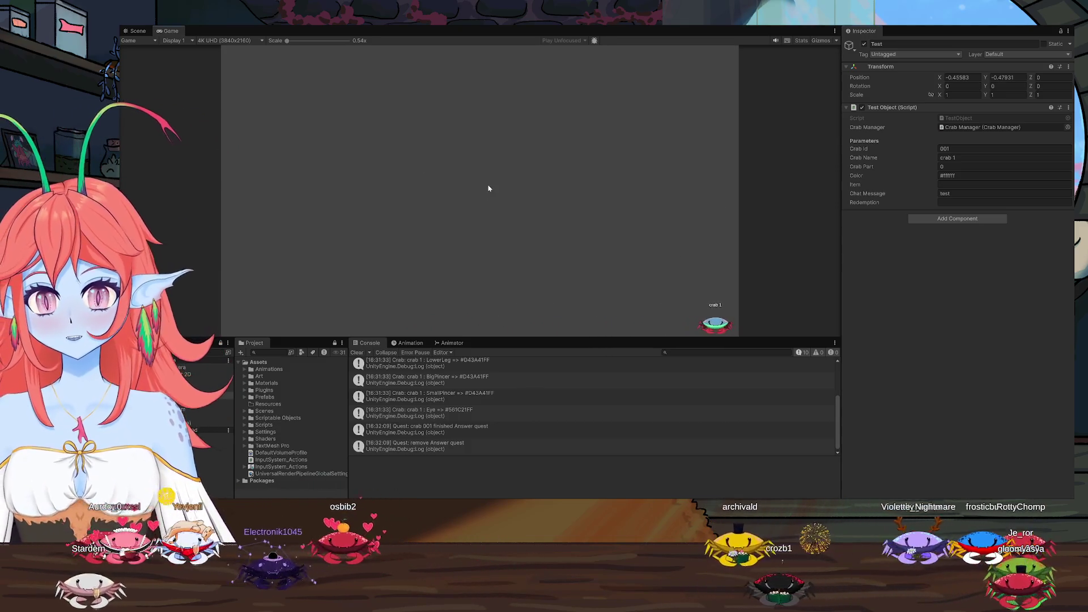
Bring up the quest form with Q and create a Redemption quest
key(q)
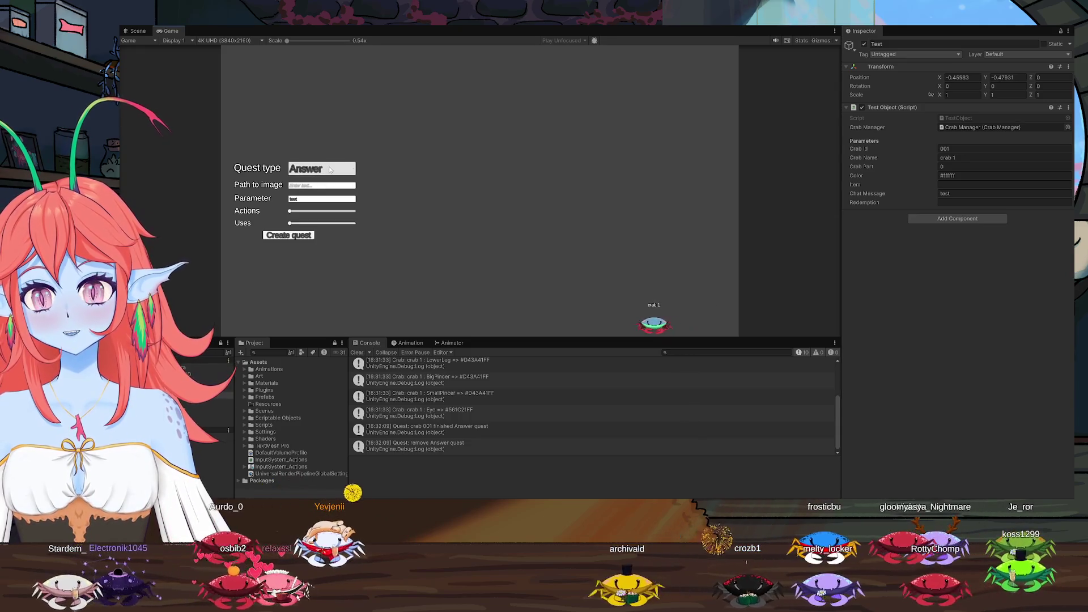
click(331, 169)
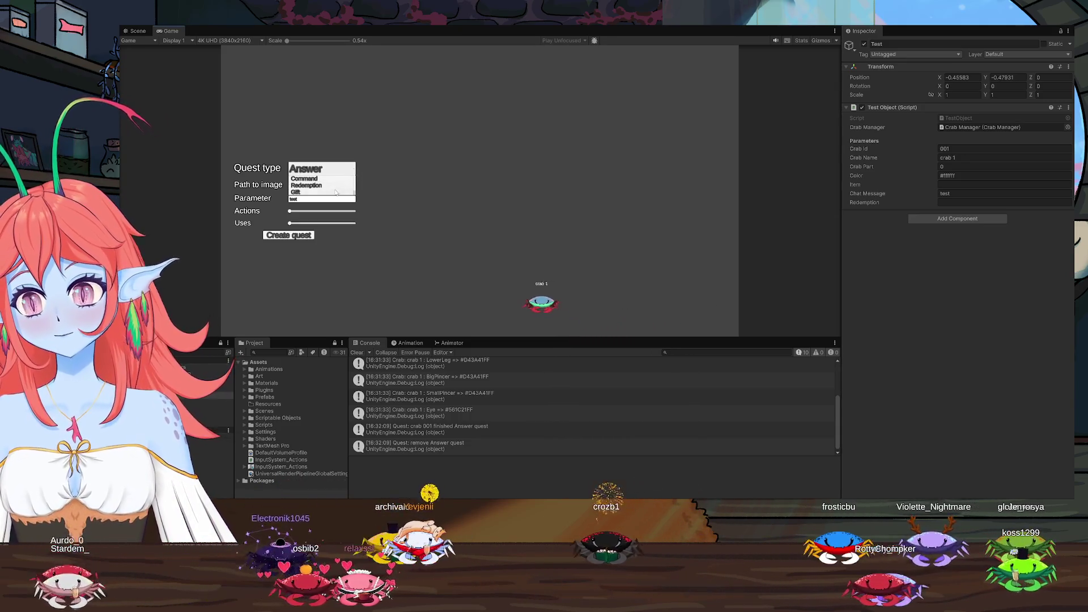
click(325, 187)
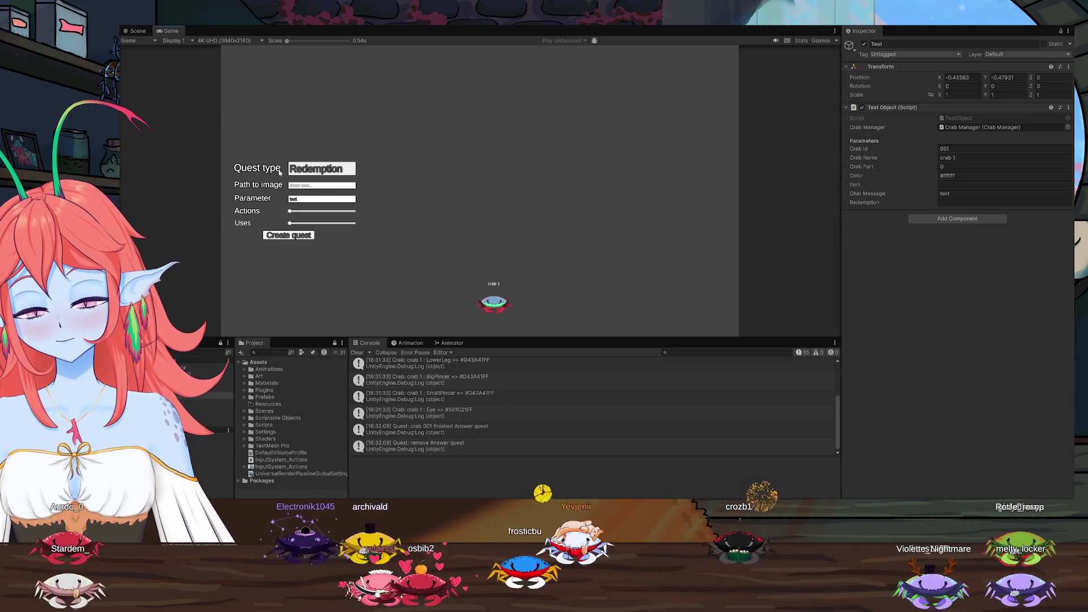
click(277, 235)
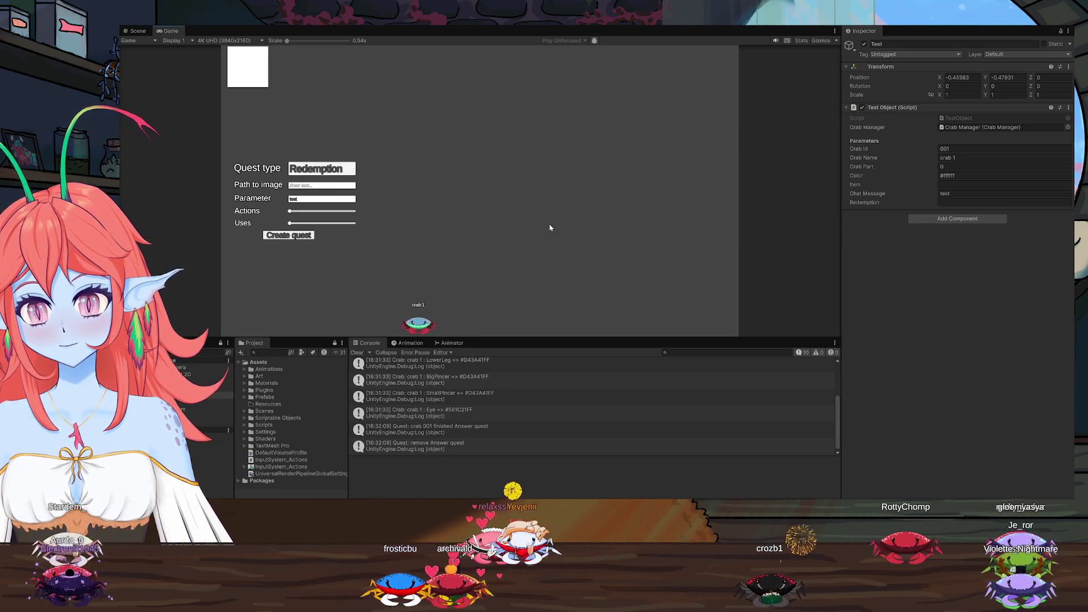
Enter 'test' in the test object's Redemption field, then close the quest form
click(951, 203)
text(test)
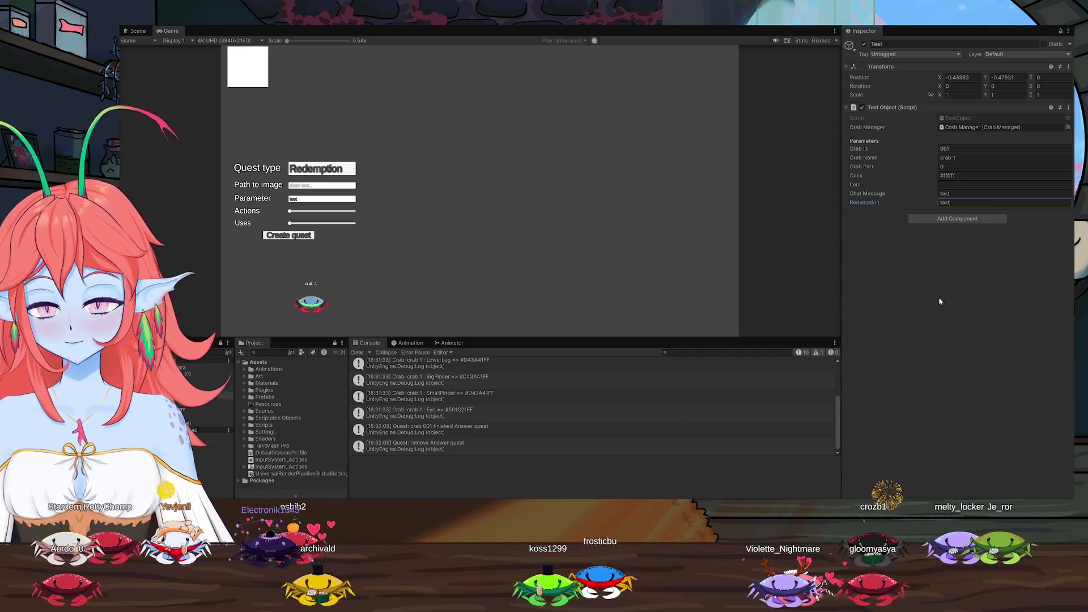
click(940, 299)
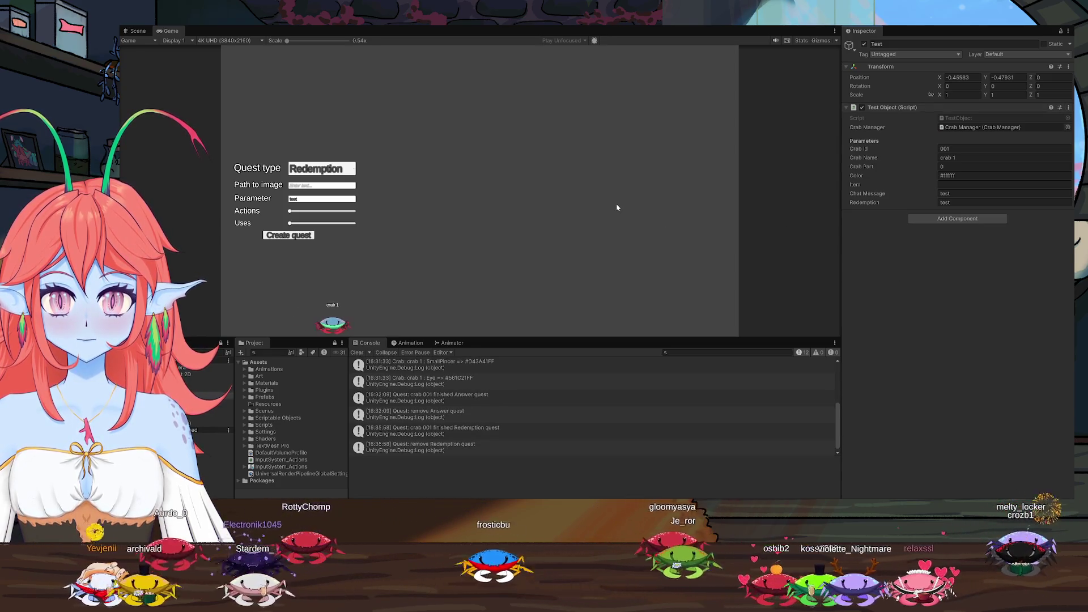
click(542, 191)
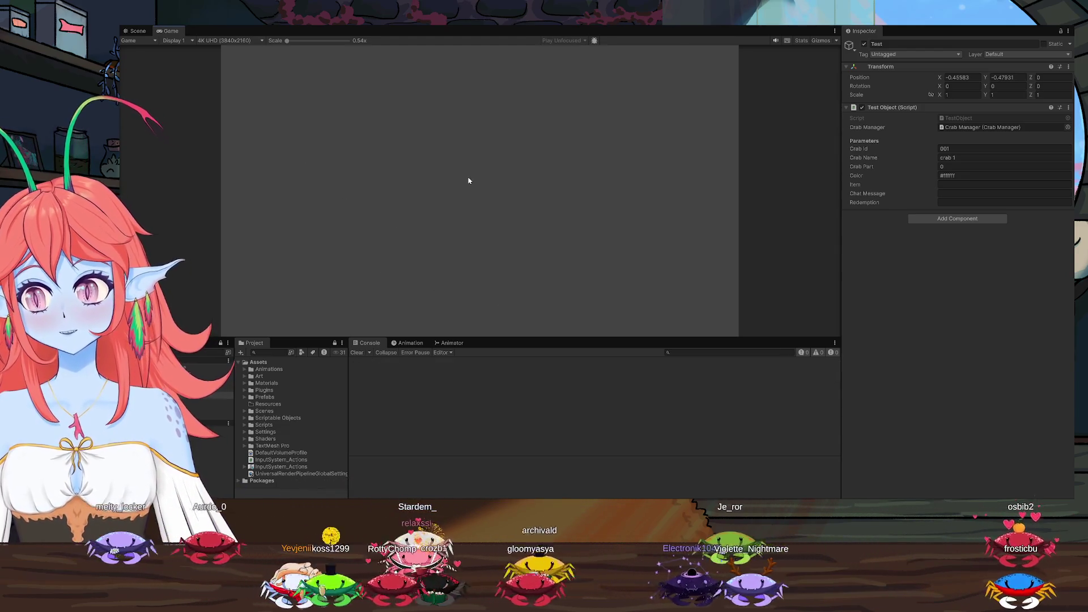
Create a Redemption quest with image path test.png and parameter 'tea', then select the image path text
click(295, 172)
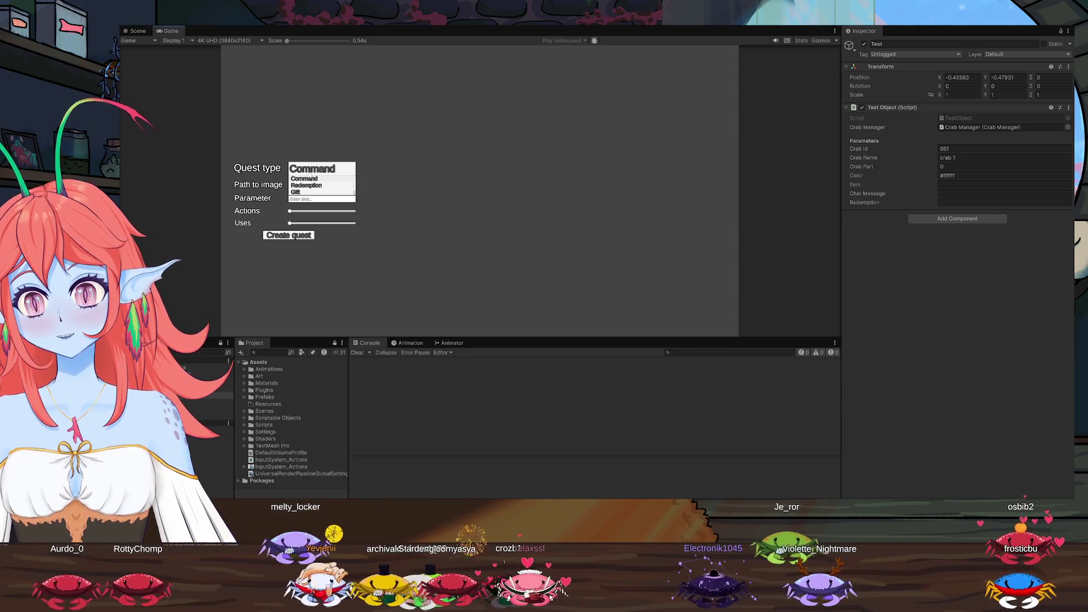
click(306, 186)
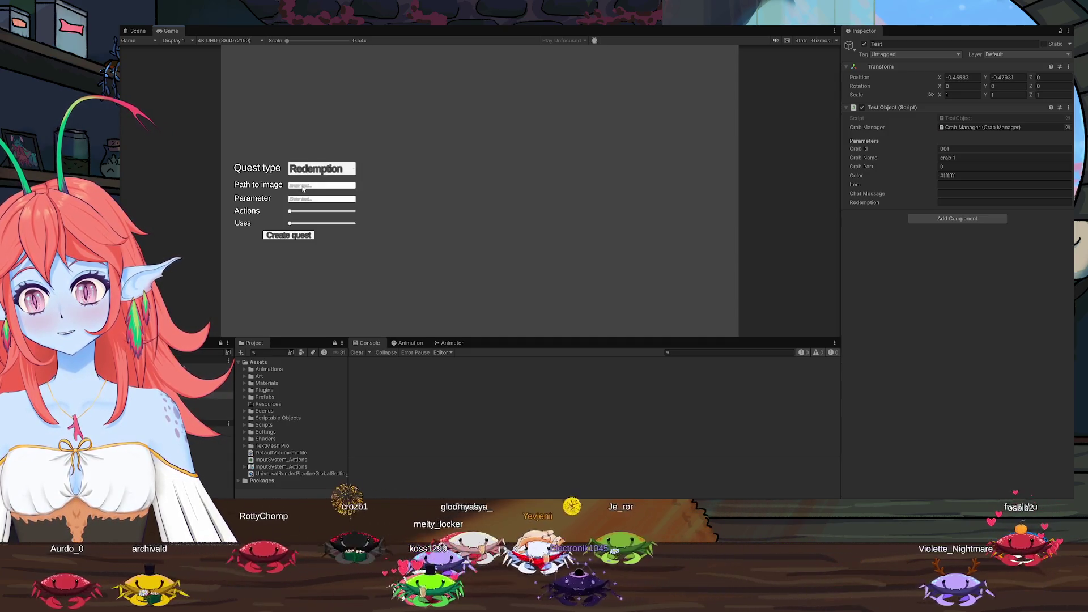
text(test)
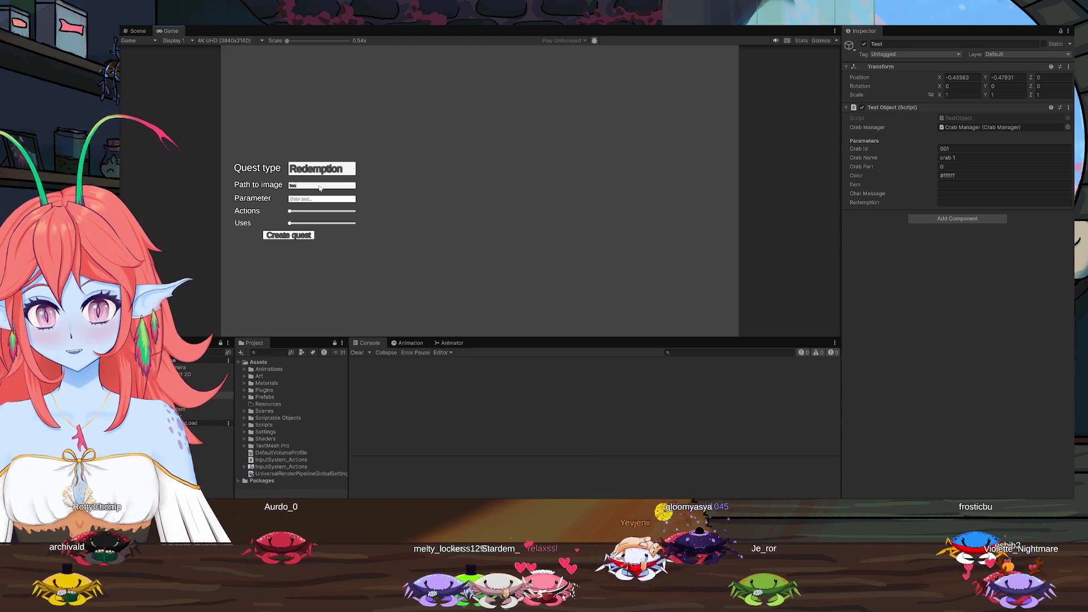
text(.png)
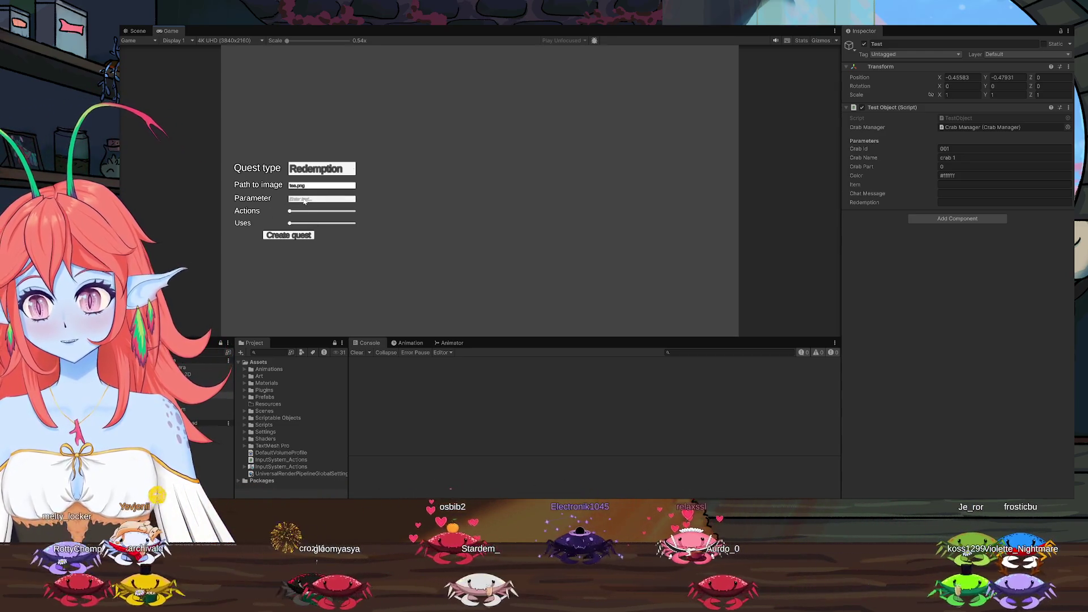
text(tea)
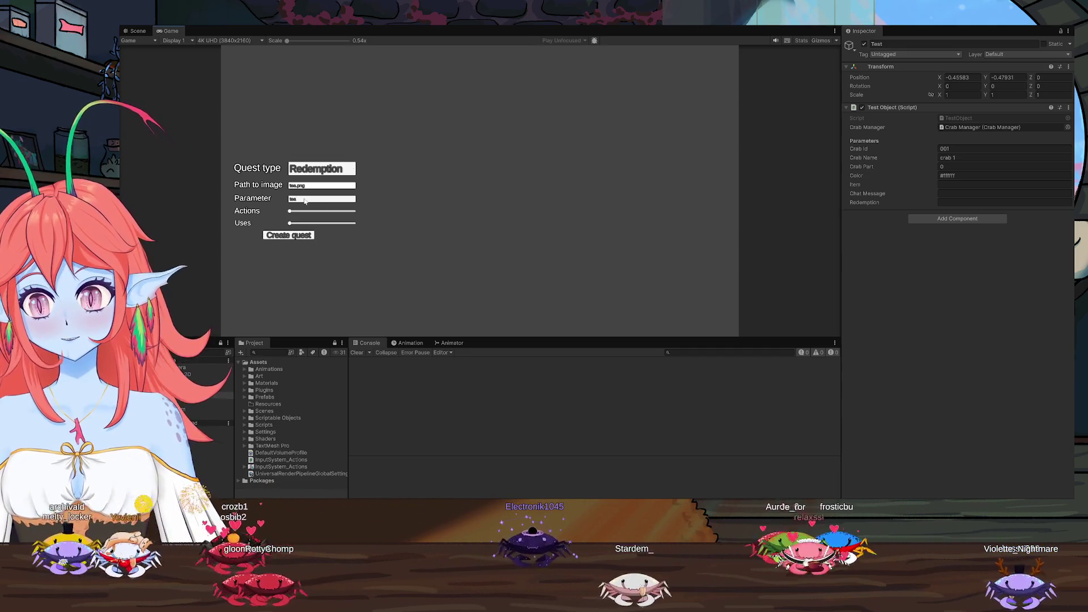
click(300, 236)
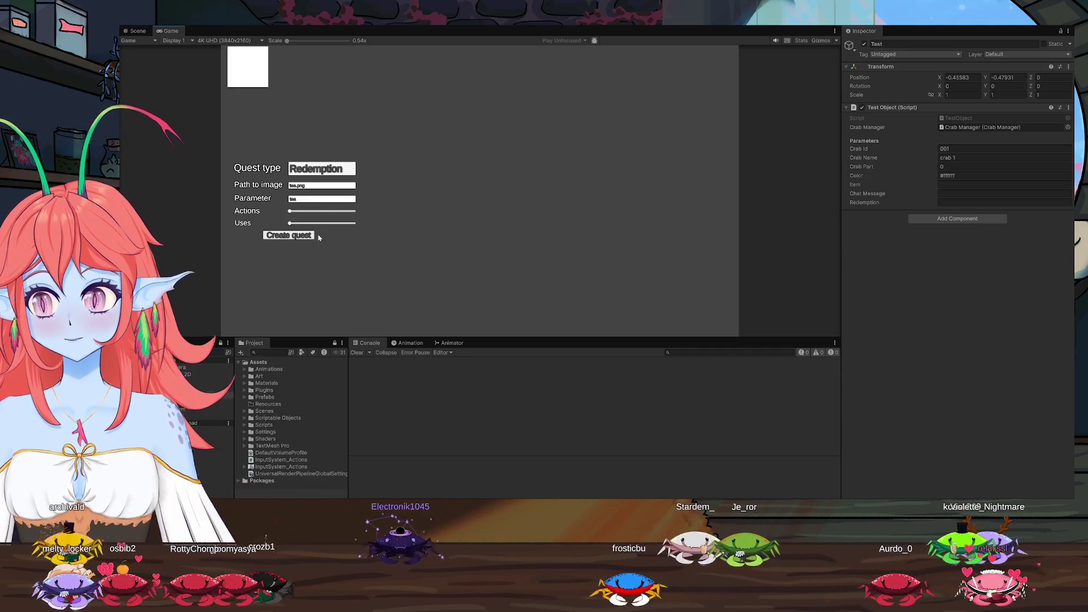
click(312, 189)
text(Quests/)
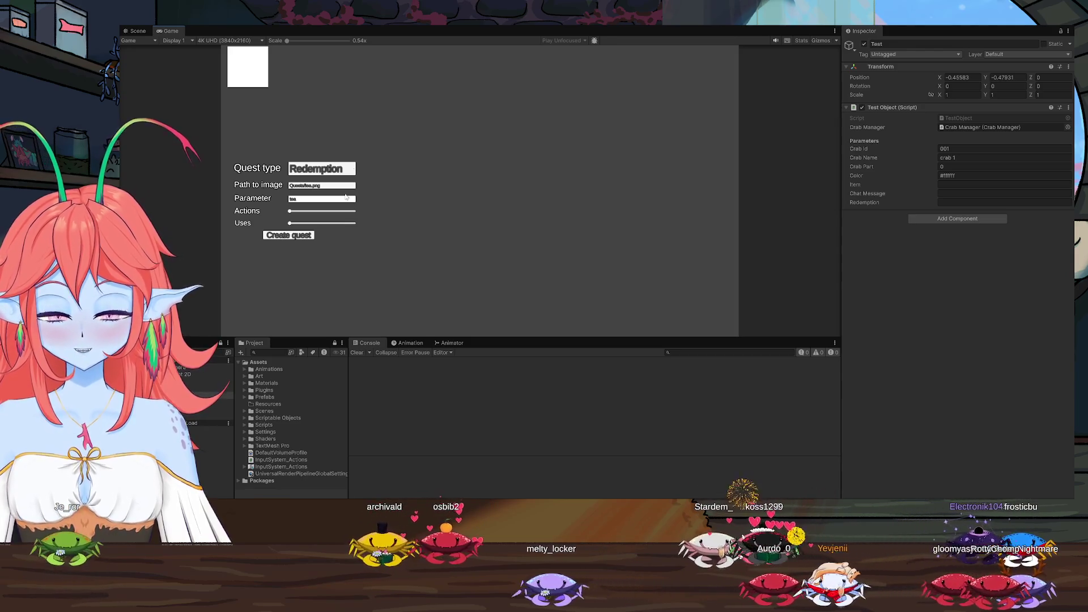
Add a second Redemption quest with the new image, remove the picture and blank tiles, and exit play mode
click(291, 237)
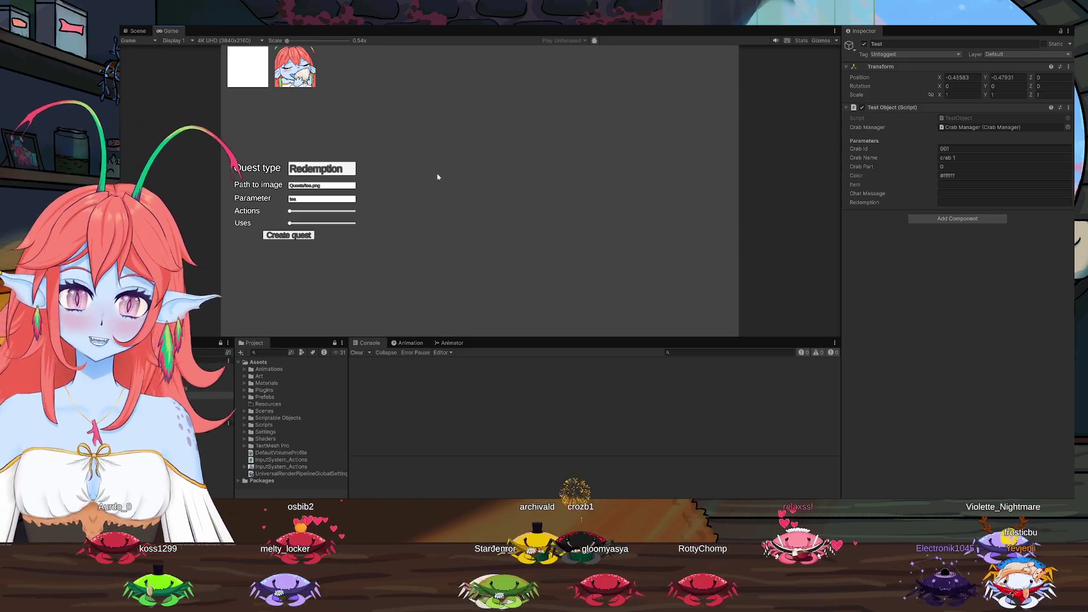
click(293, 69)
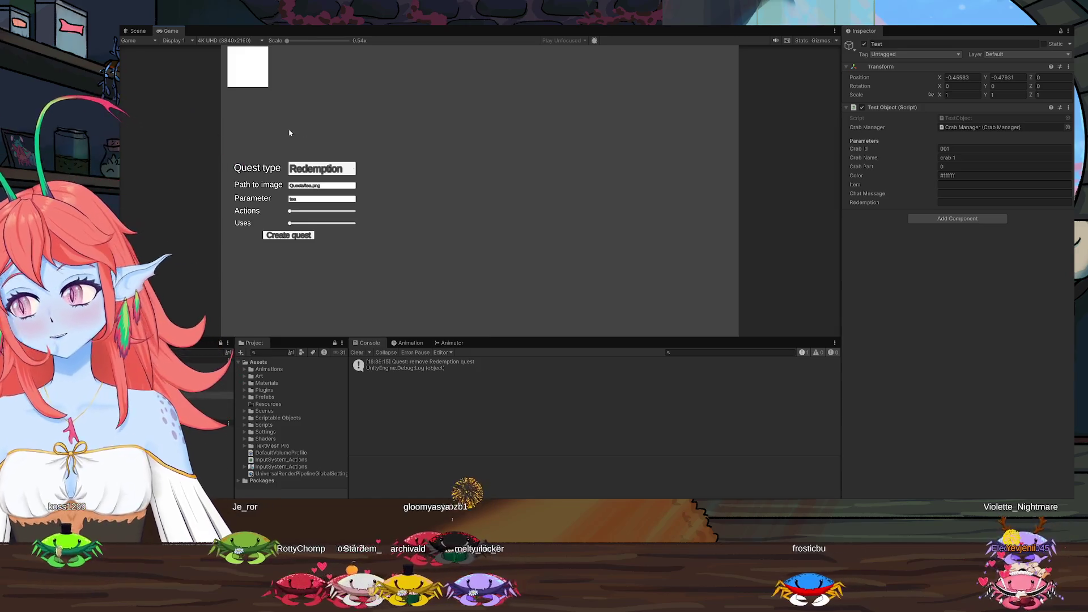
click(254, 60)
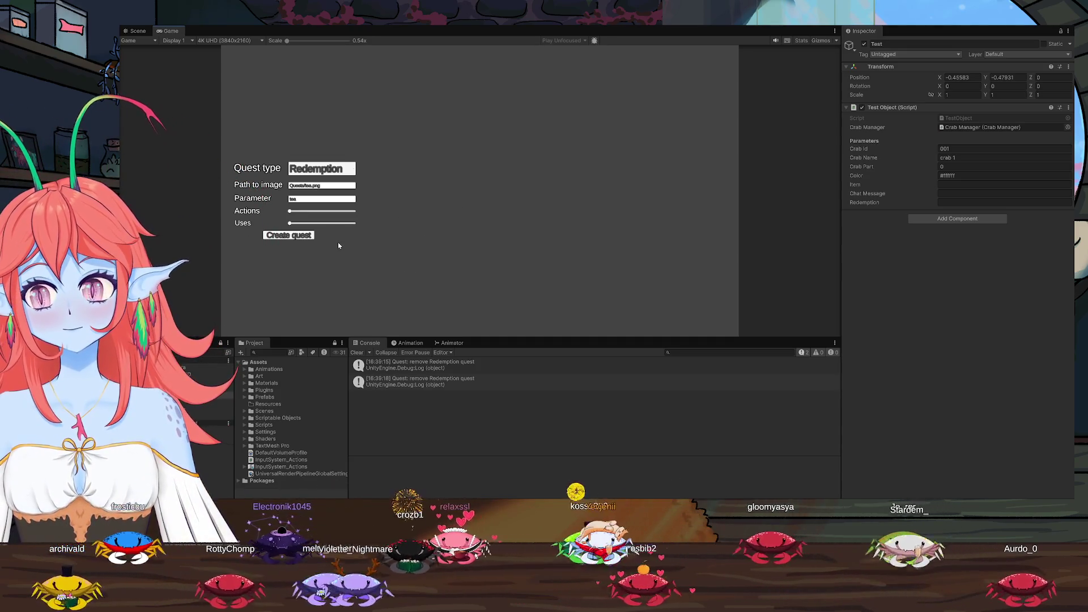
key(ctrl+p)
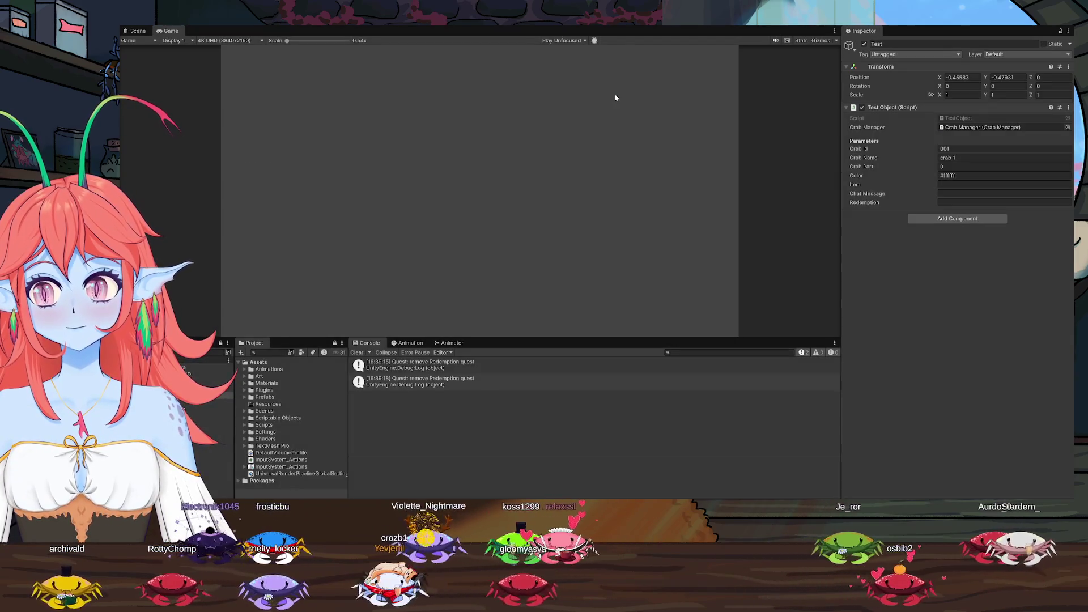
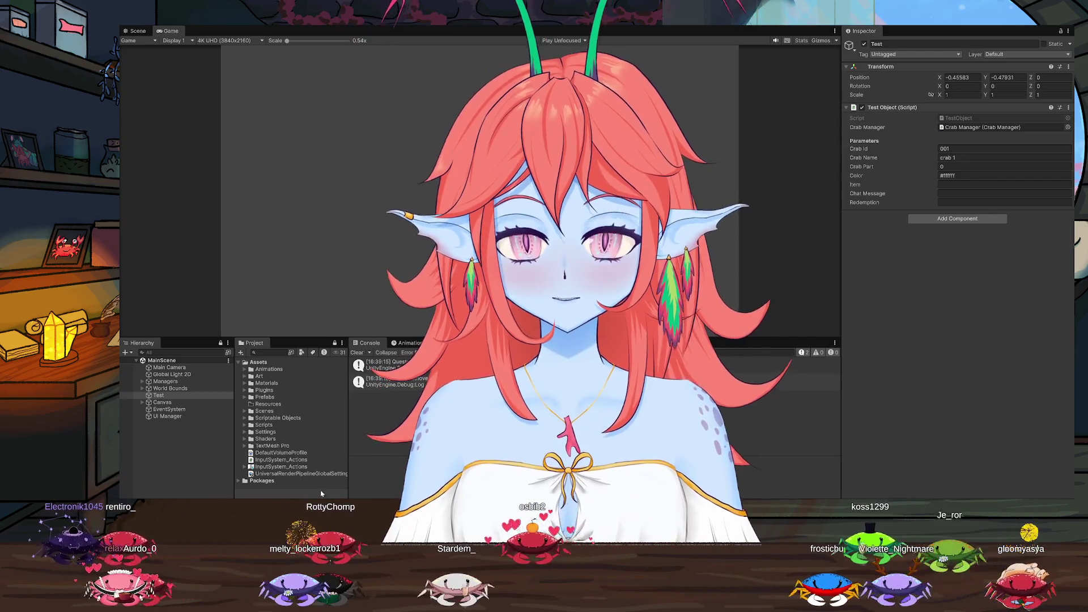
Switch the Unity viewport from the running Game view to the Scene view
click(138, 30)
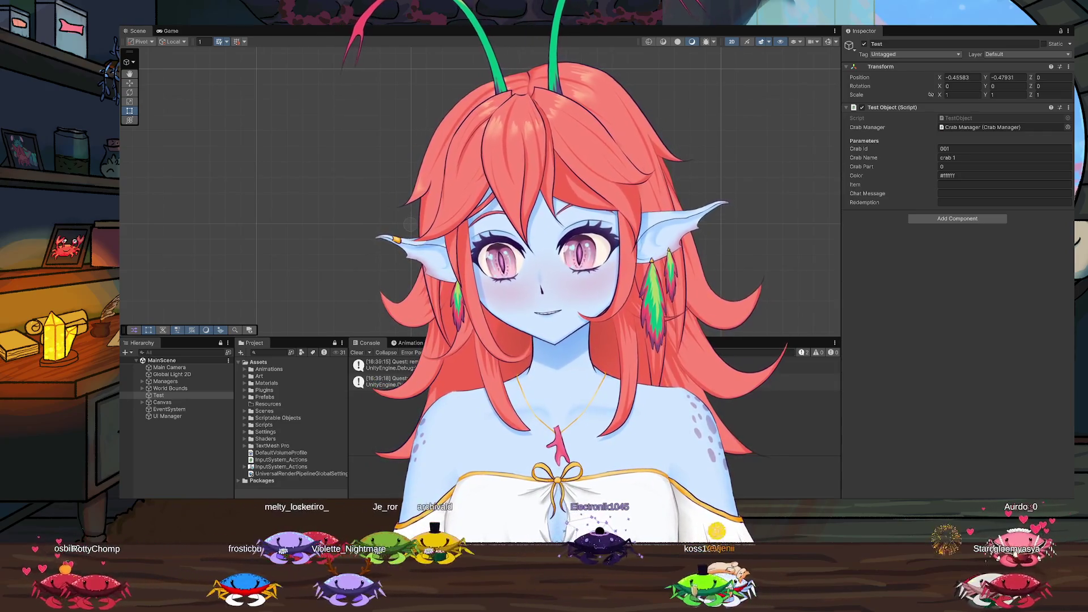
key(alt+Tab)
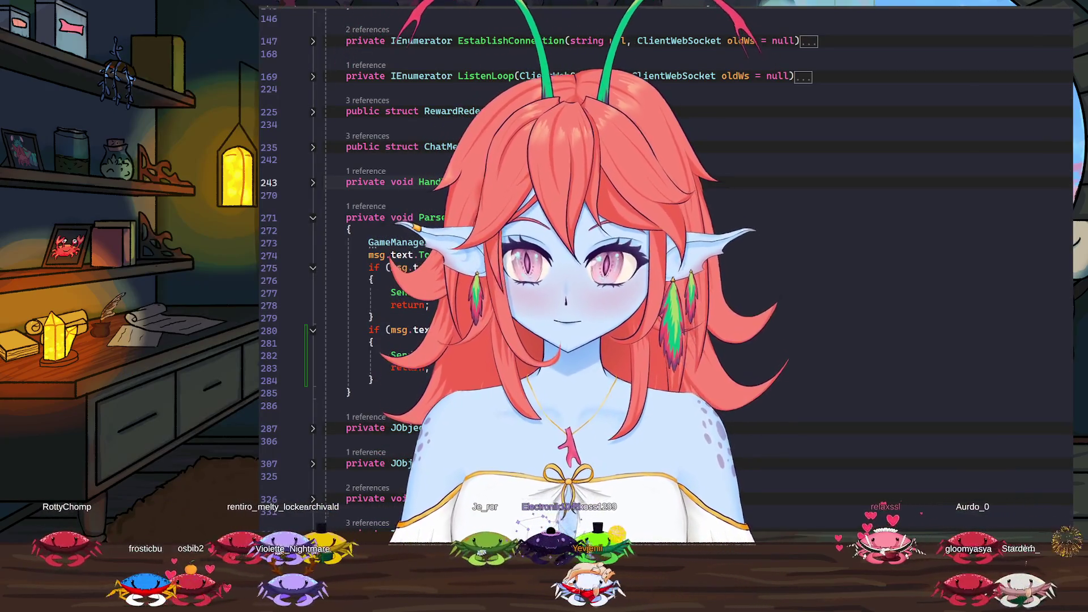
Review the !crabs and !shells command branches in ParseChatMessage
scroll(553, 365, down, 3)
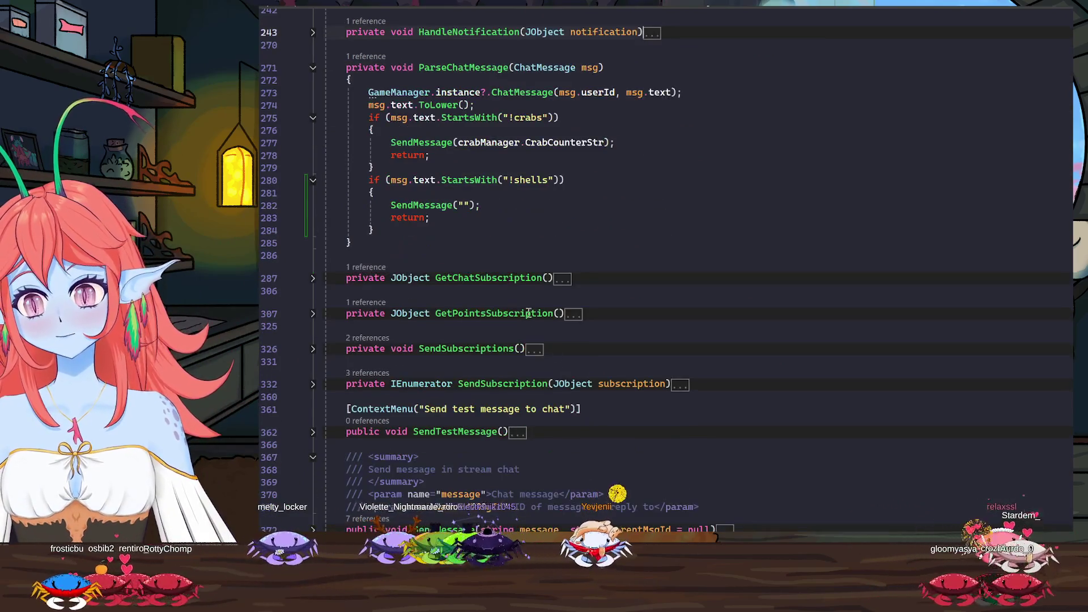
mouse_move(328, 162)
mouse_down()
mouse_move(396, 238)
mouse_move(375, 267)
mouse_up()
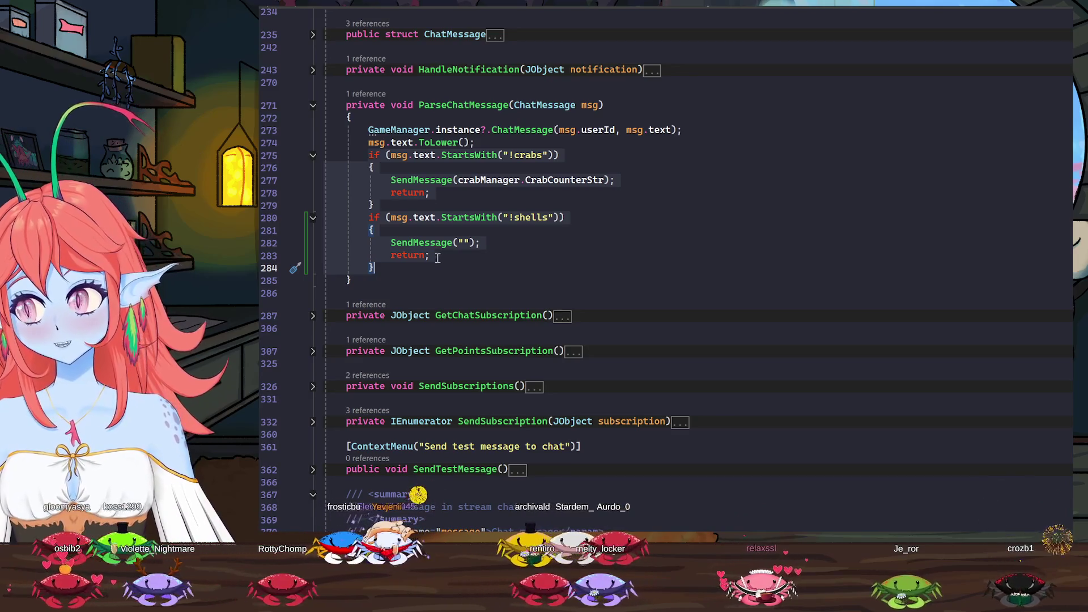
click(435, 255)
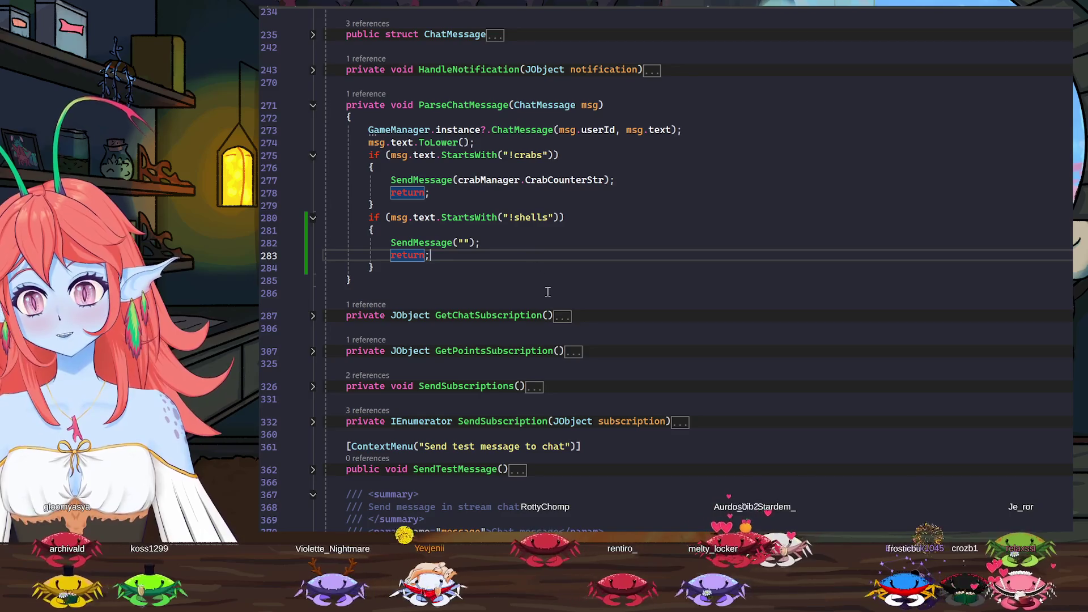
scroll(552, 295, up, 15)
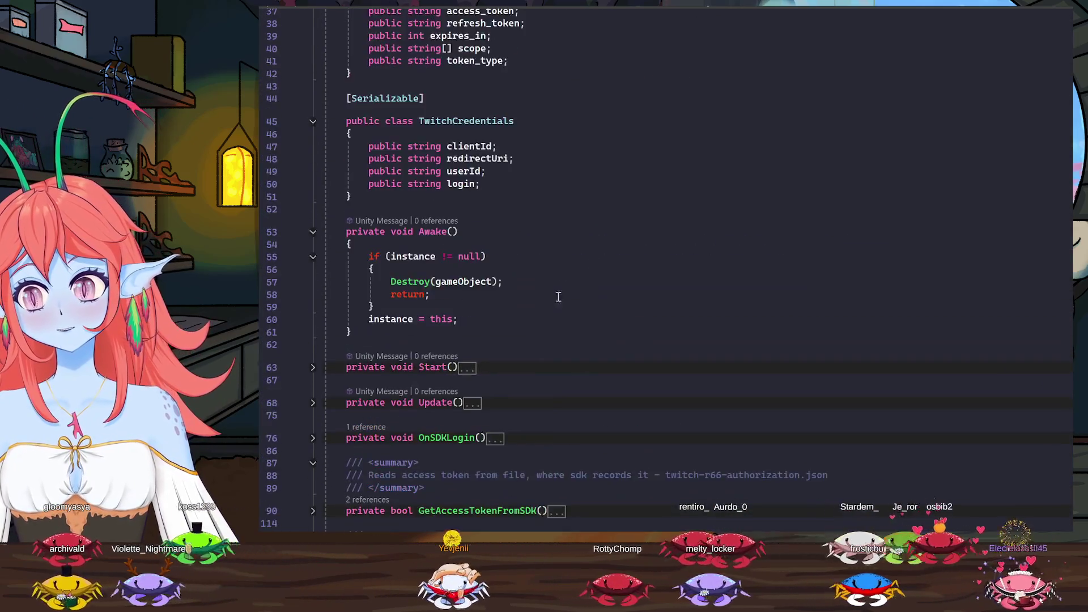
scroll(558, 296, up, 12)
scroll(578, 268, down, 5)
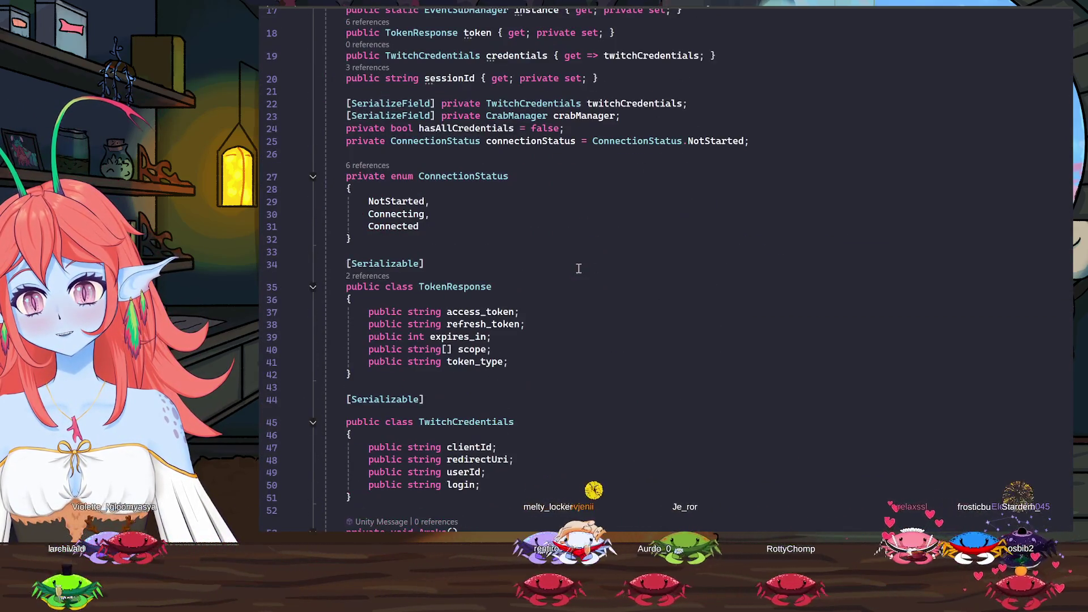
scroll(579, 269, down, 5)
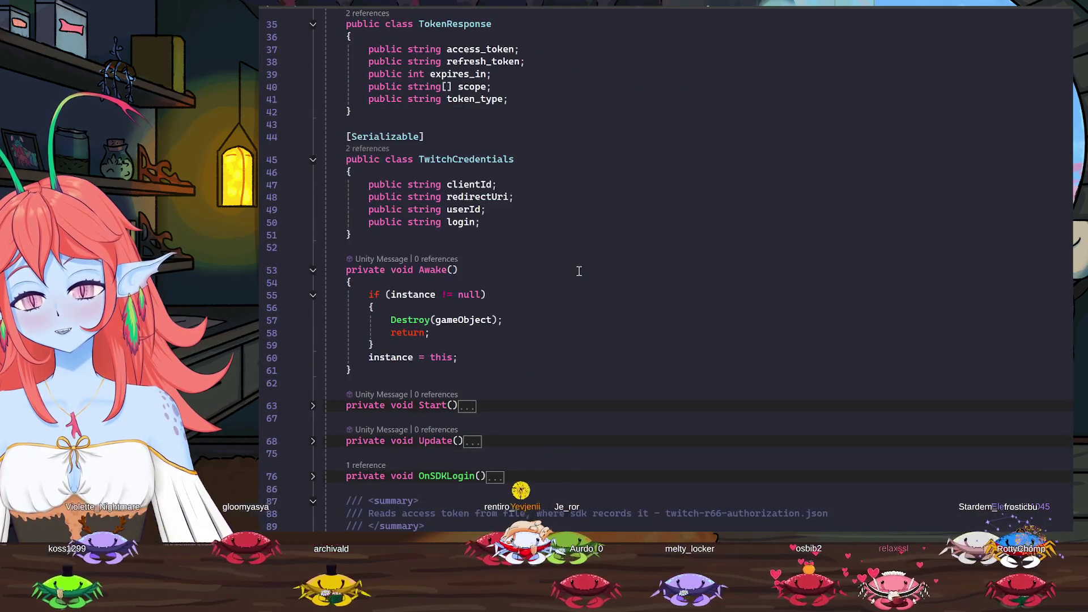
scroll(578, 271, down, 10)
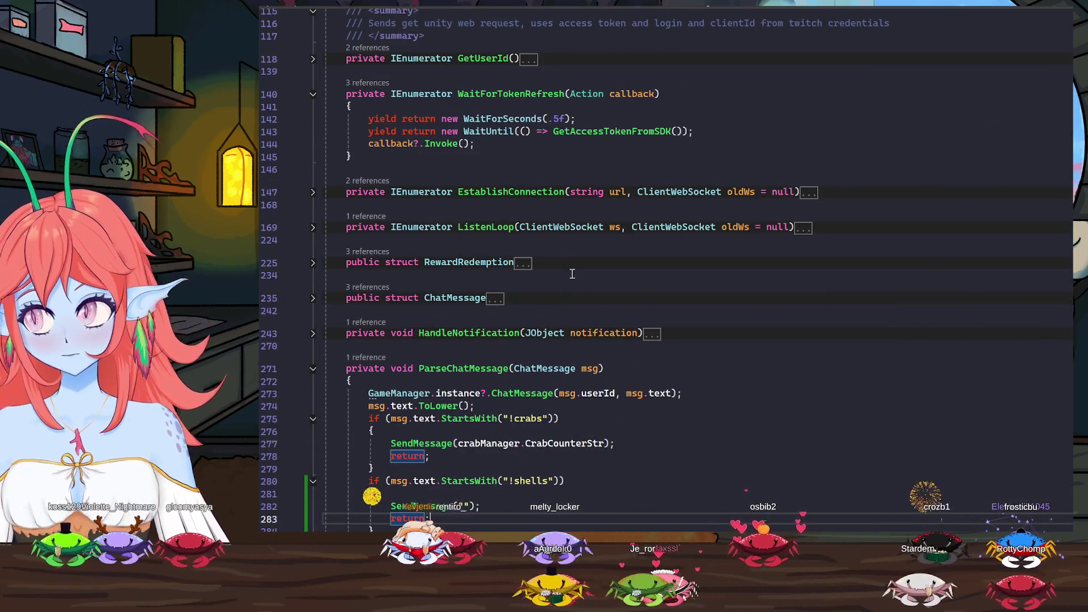
scroll(572, 274, down, 3)
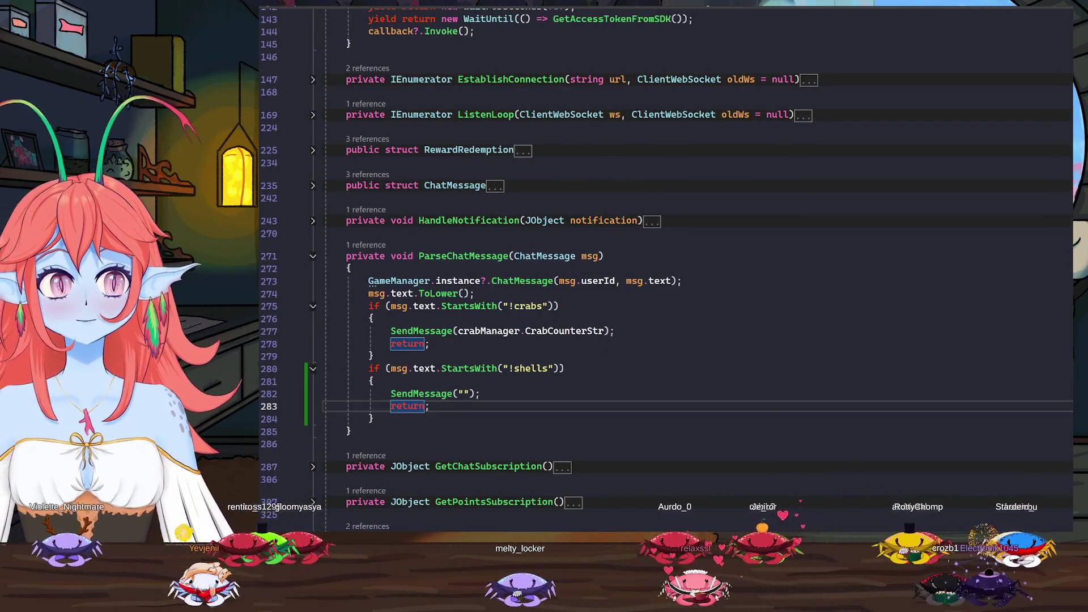
key(ctrl+Tab)
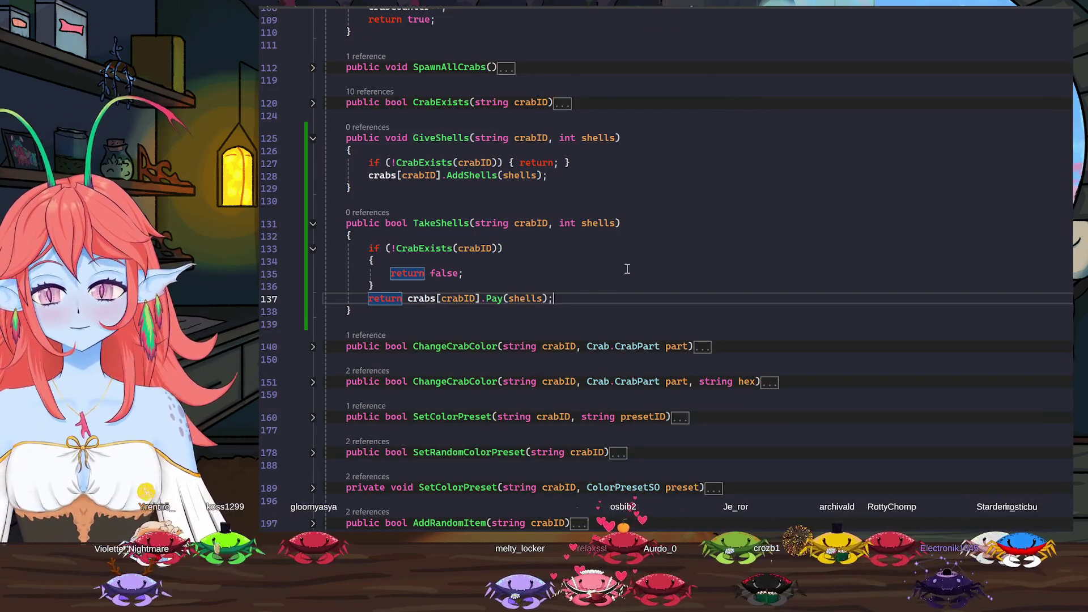
Add a public int ShellBalance(string crabID) method signature below TakeShells
click(365, 317)
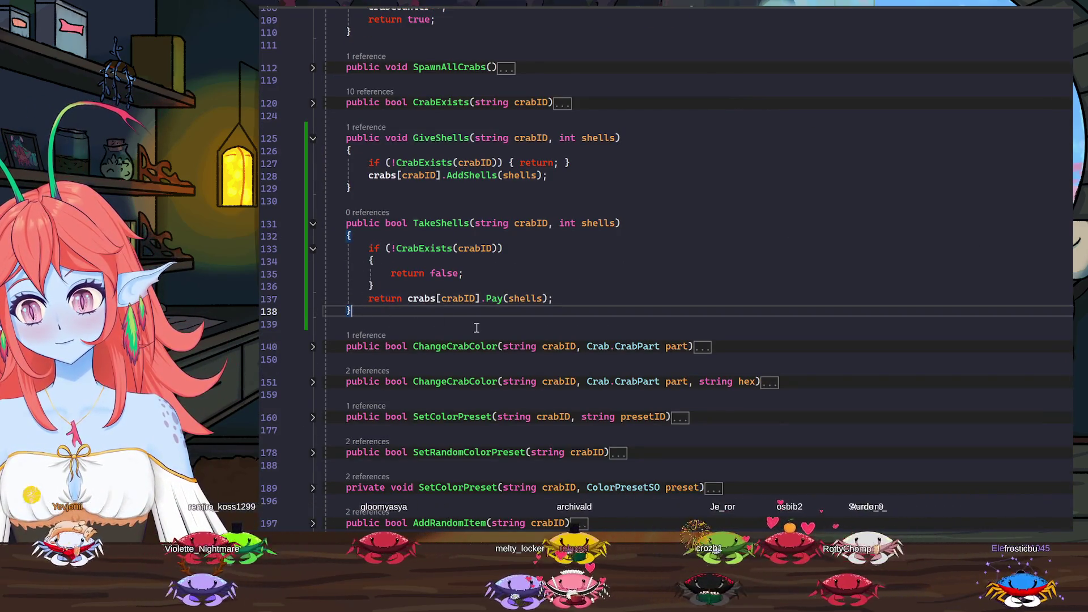
key(Return)
key(Return)
text(public int)
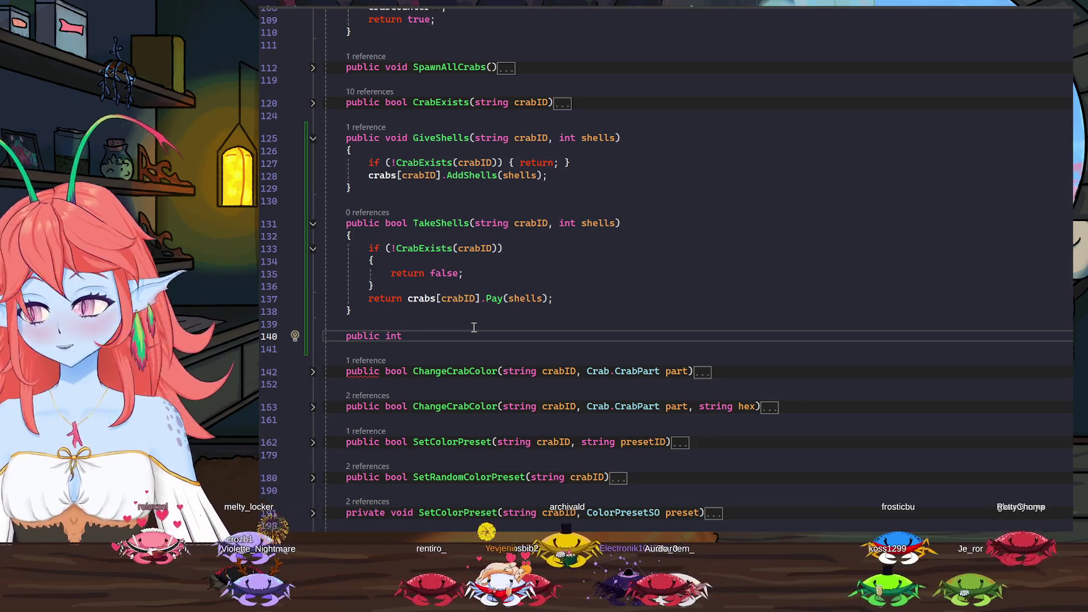
text( She)
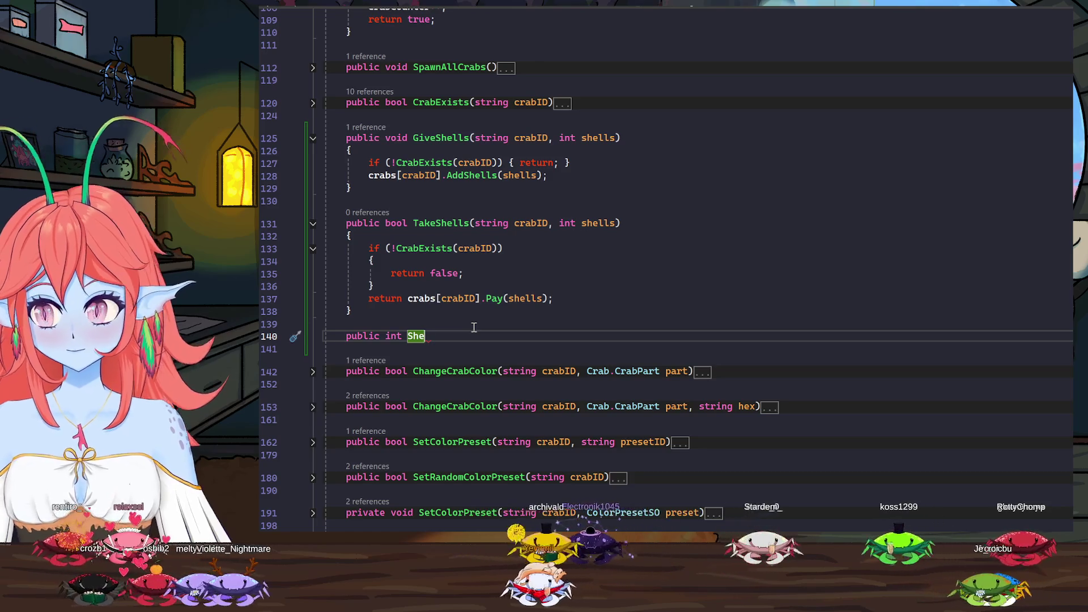
text(ll)
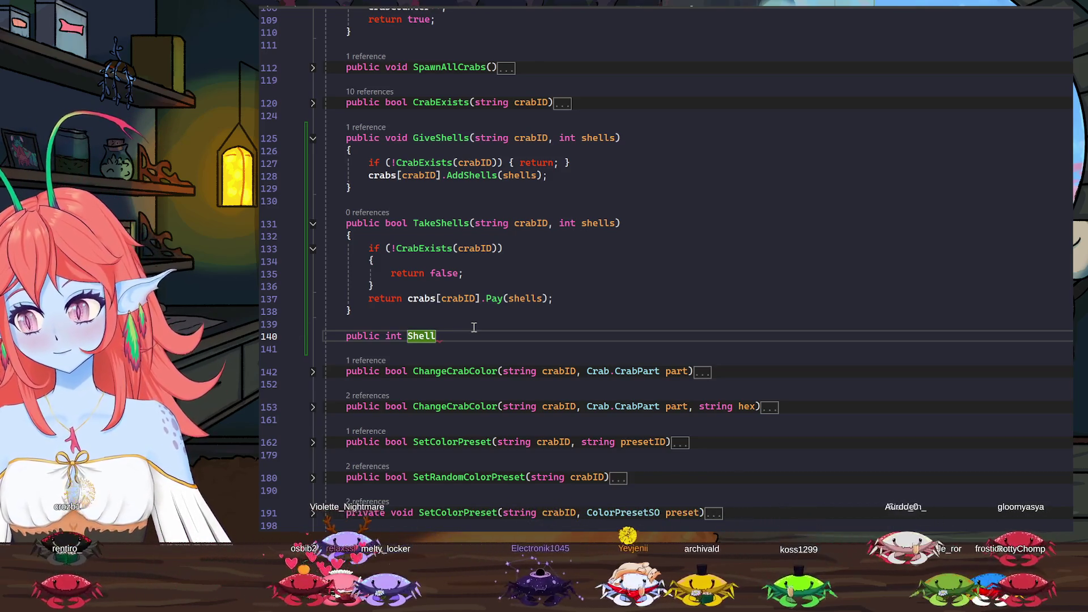
text(Bal)
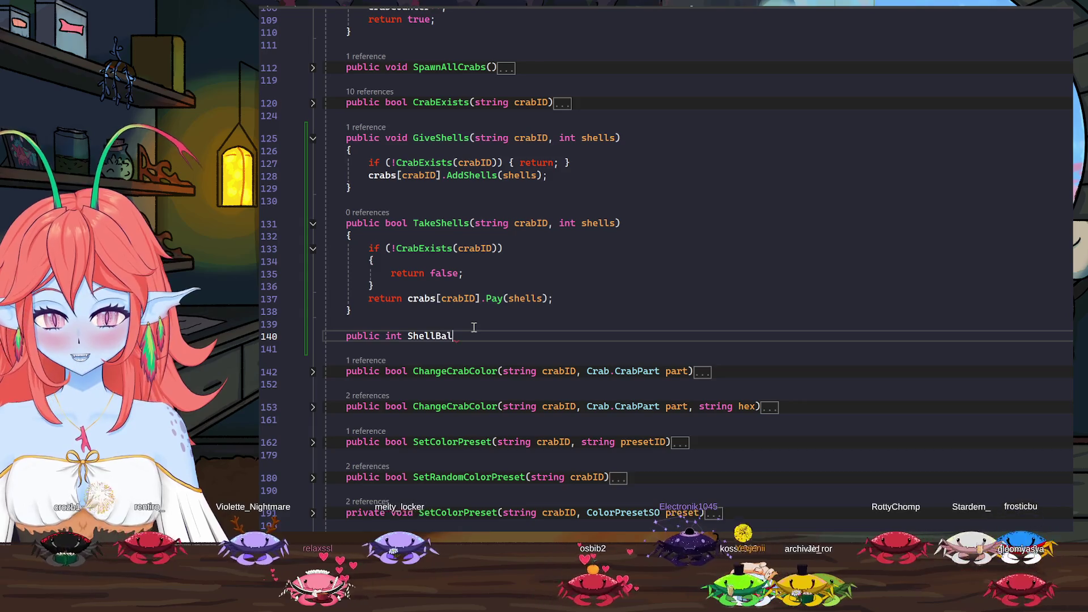
text(ance)
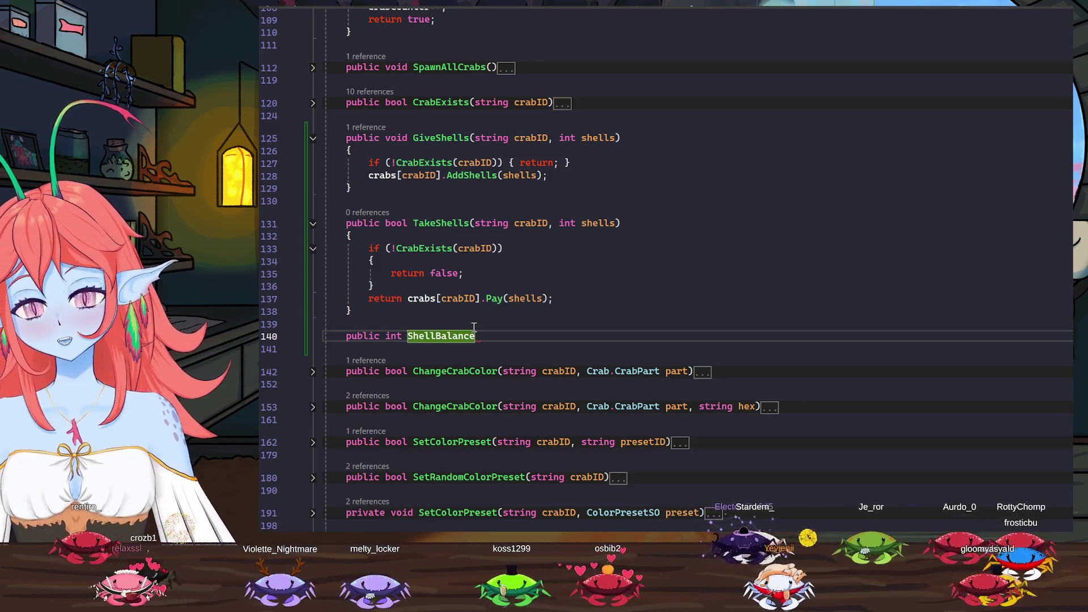
text(()
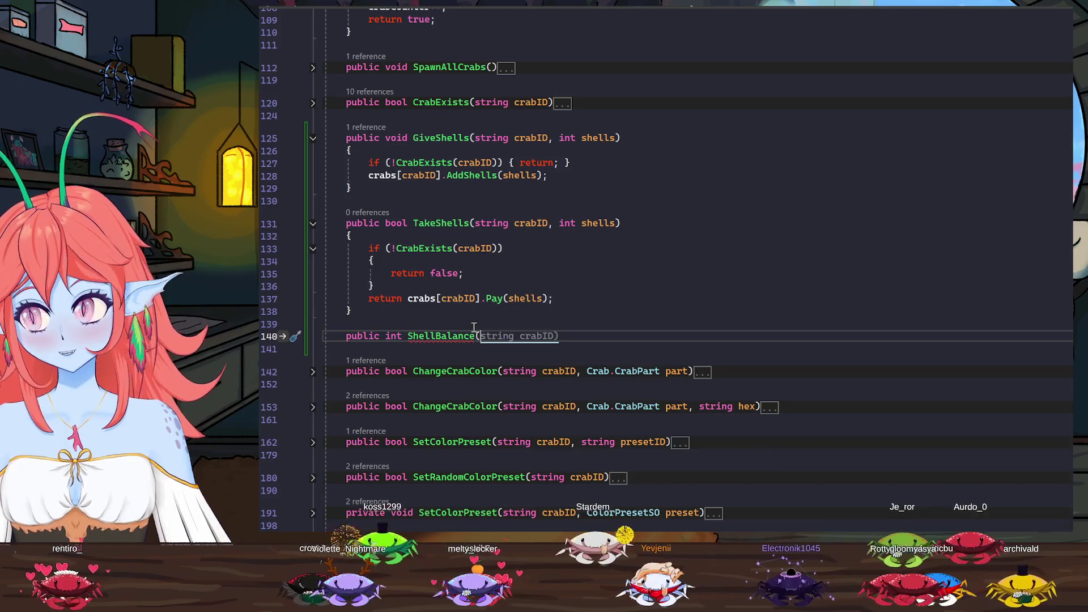
key(Tab)
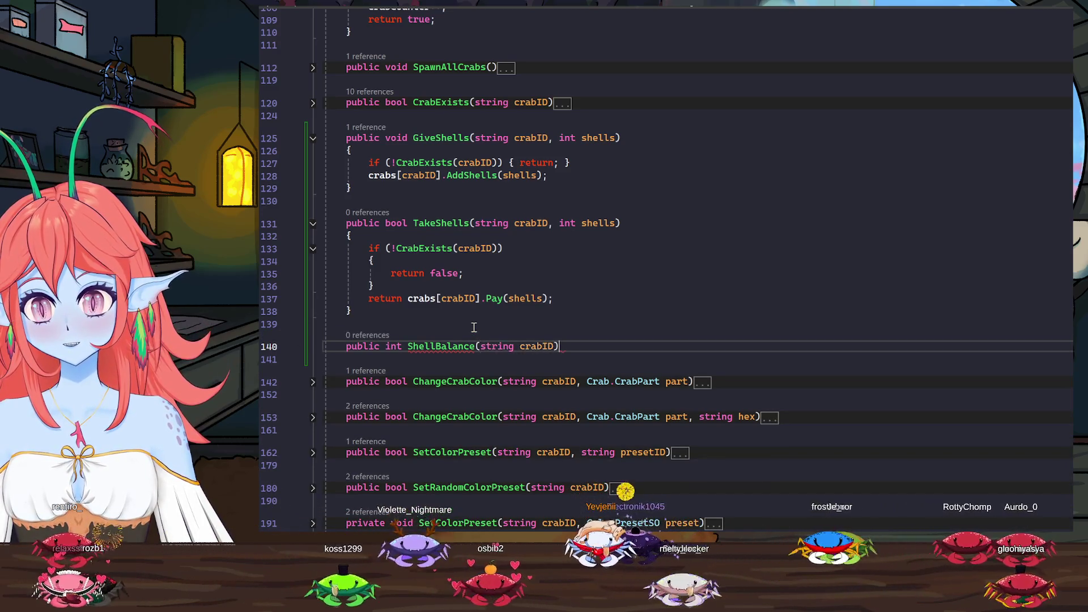
Give ShellBalance an if (!CrabExists(crabID)) guard that returns -1
text({)
key(Return)
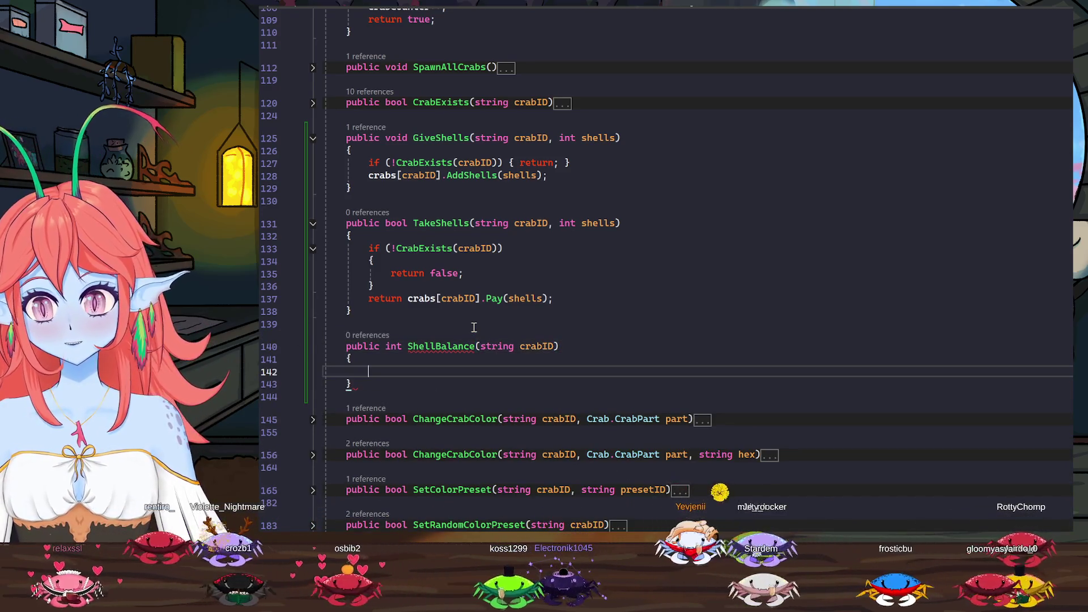
text(if ()
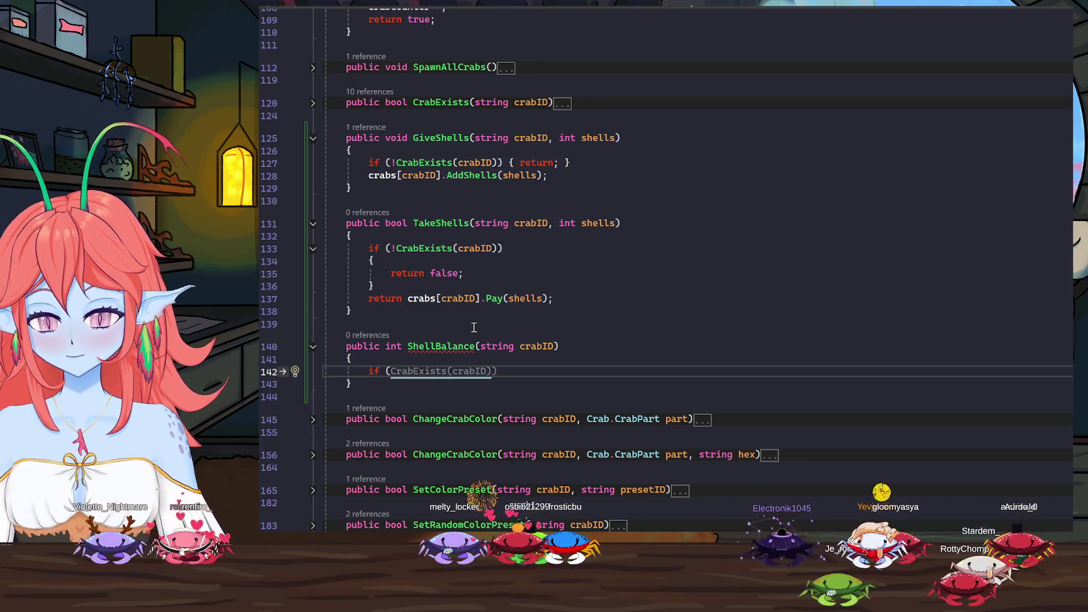
text(!C)
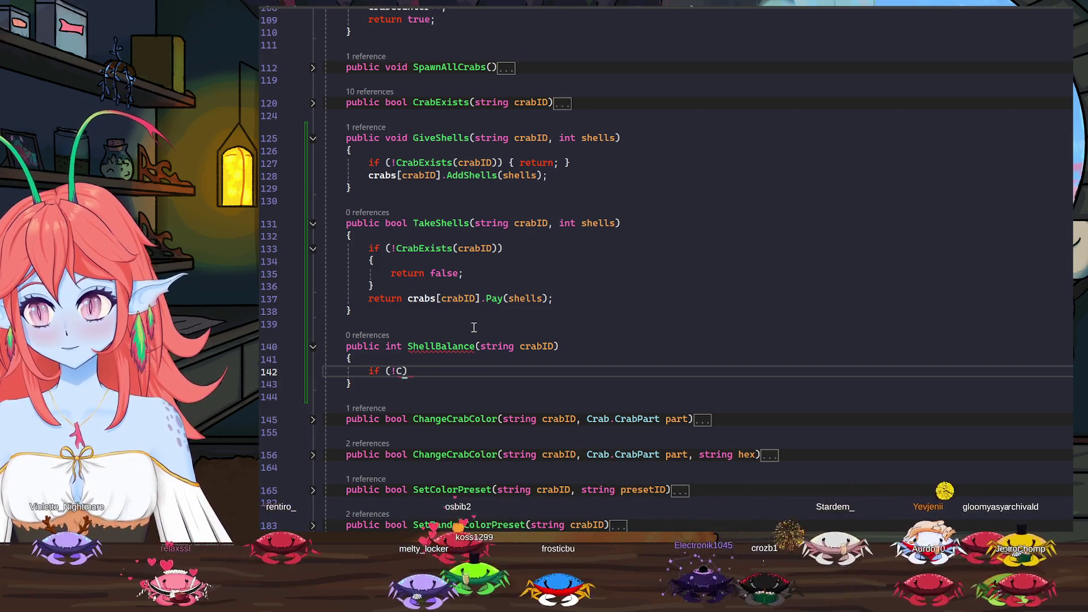
text(r)
key(Tab)
text(()
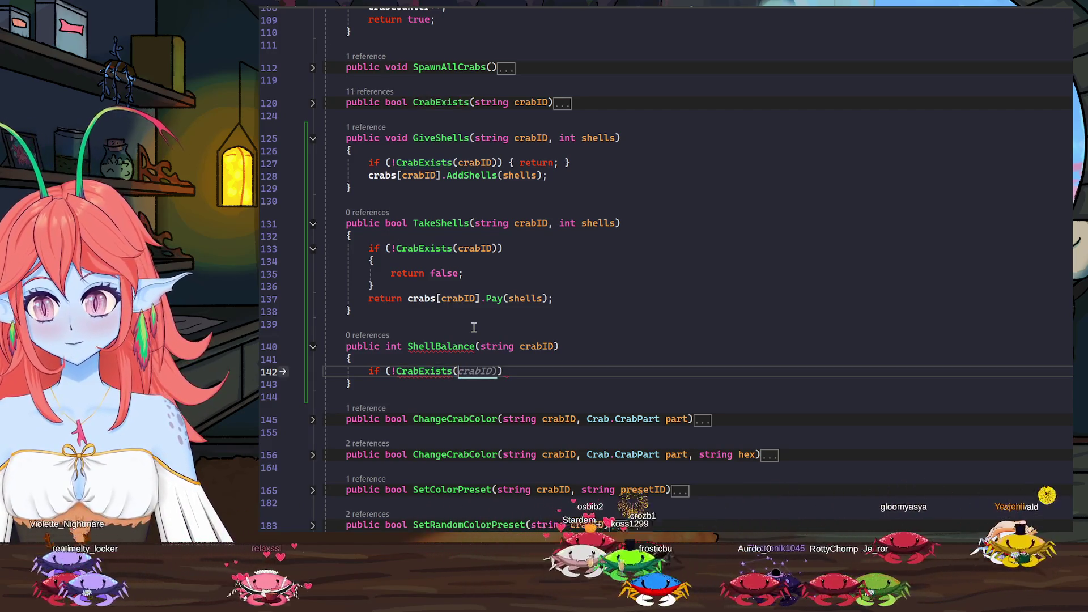
key(Tab)
text())
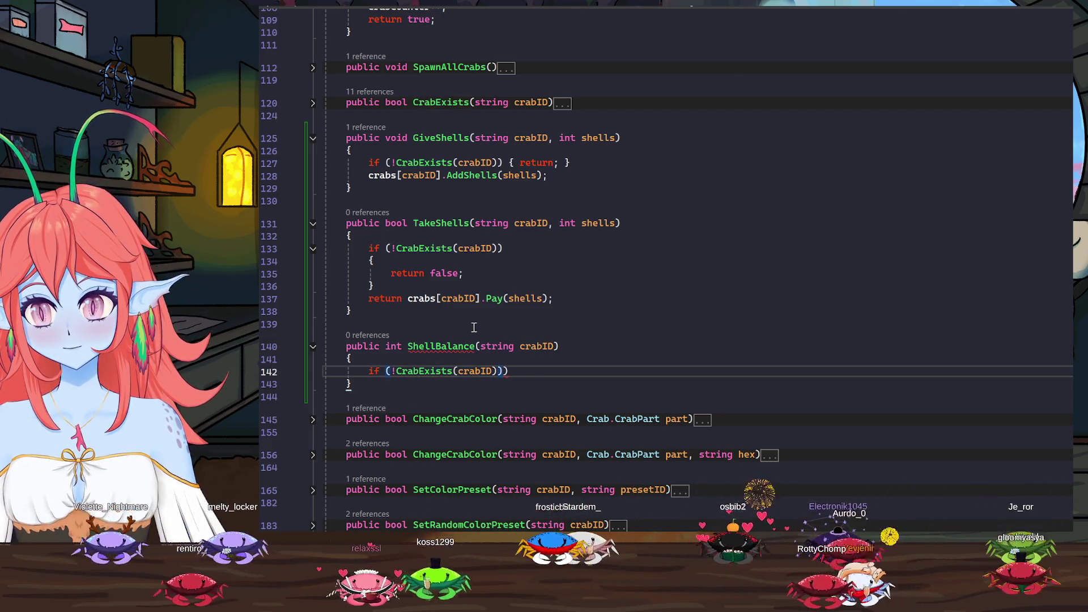
key(BackSpace)
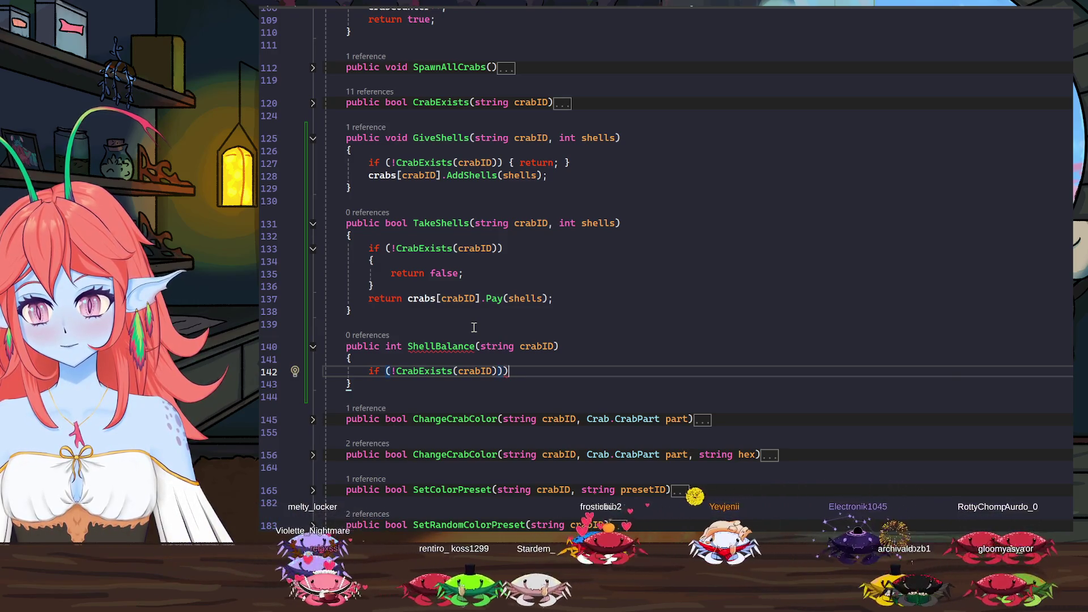
text({)
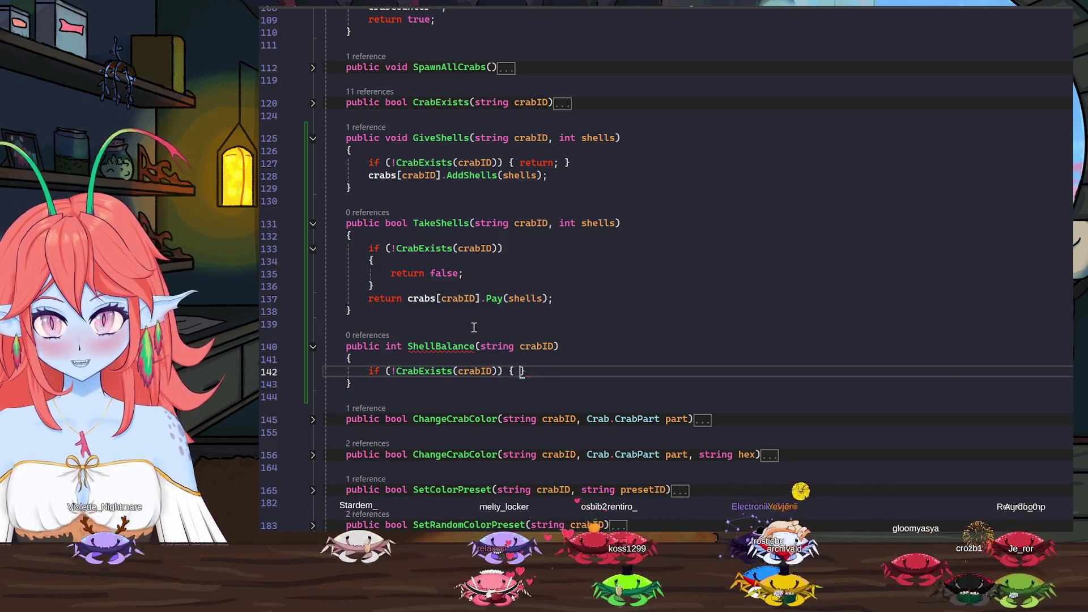
key(Return)
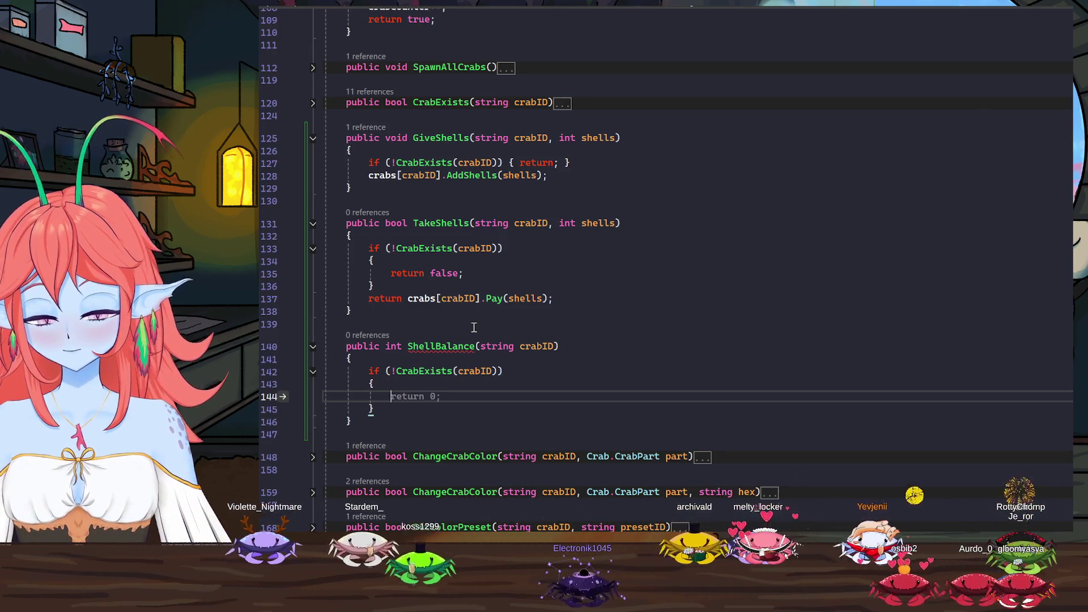
text(re)
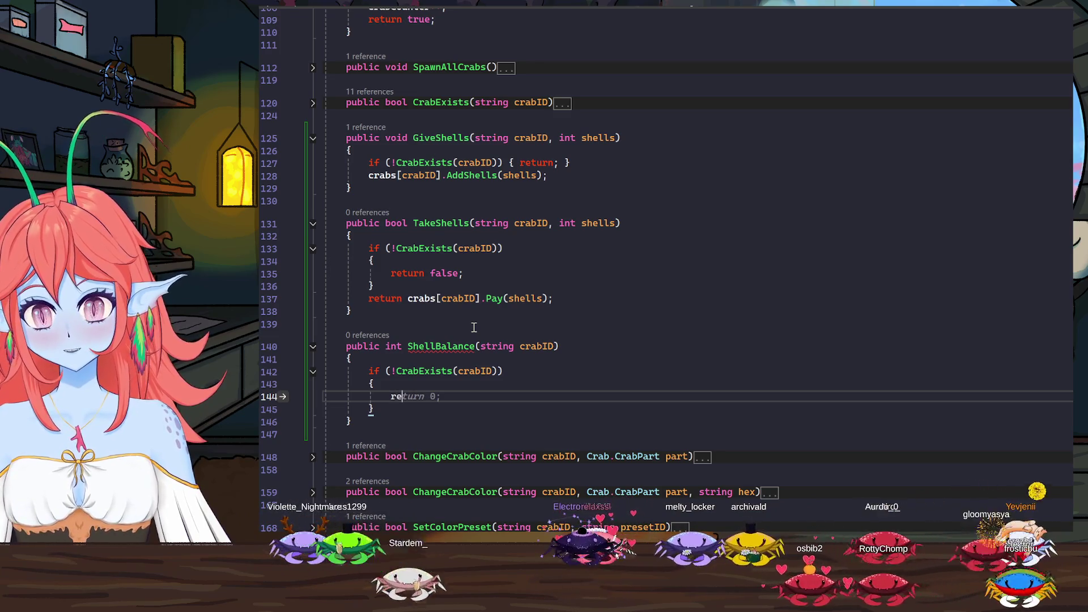
text(turn)
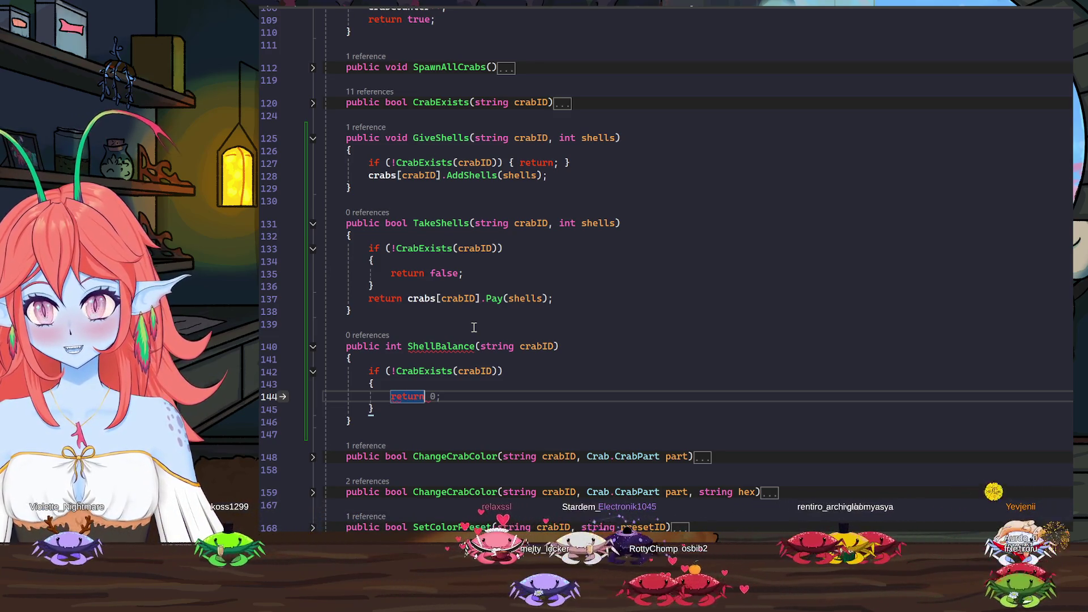
text( -1;)
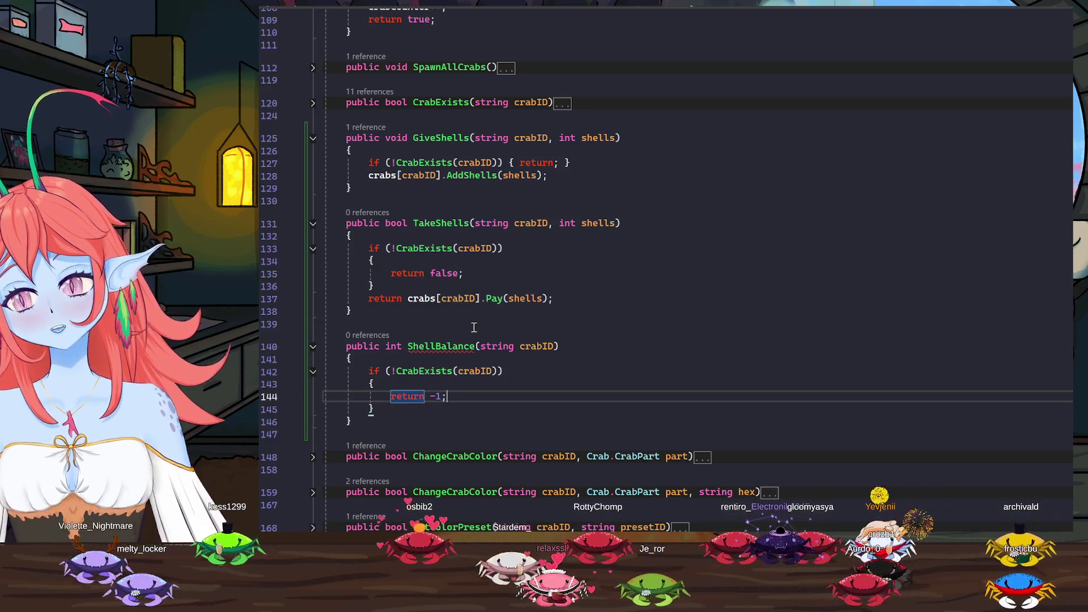
Add a blank line after the guard and bring up the Crab script's Pay method
click(390, 413)
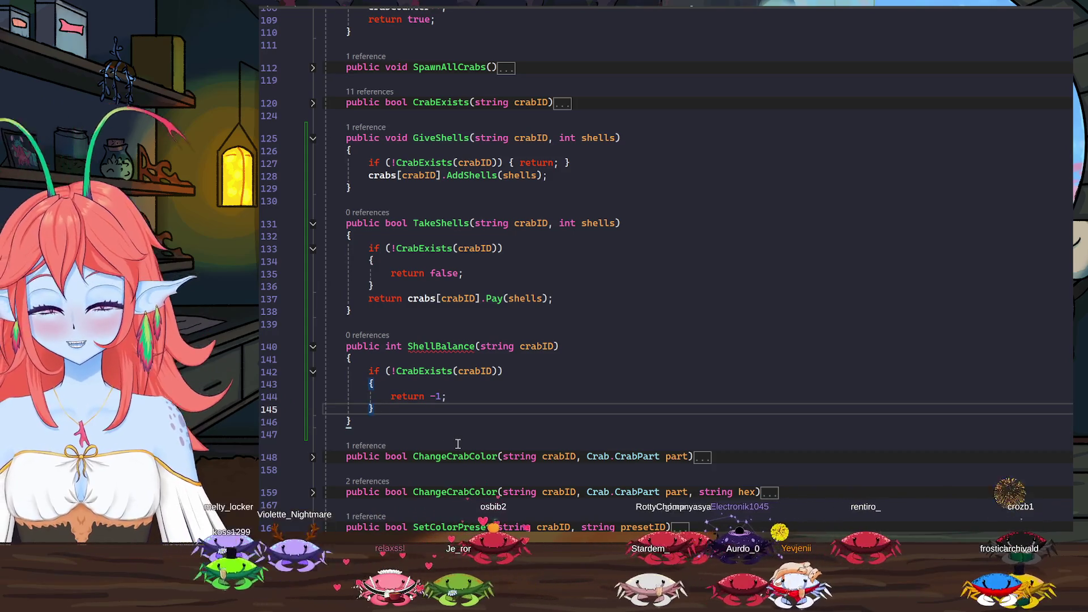
key(Return)
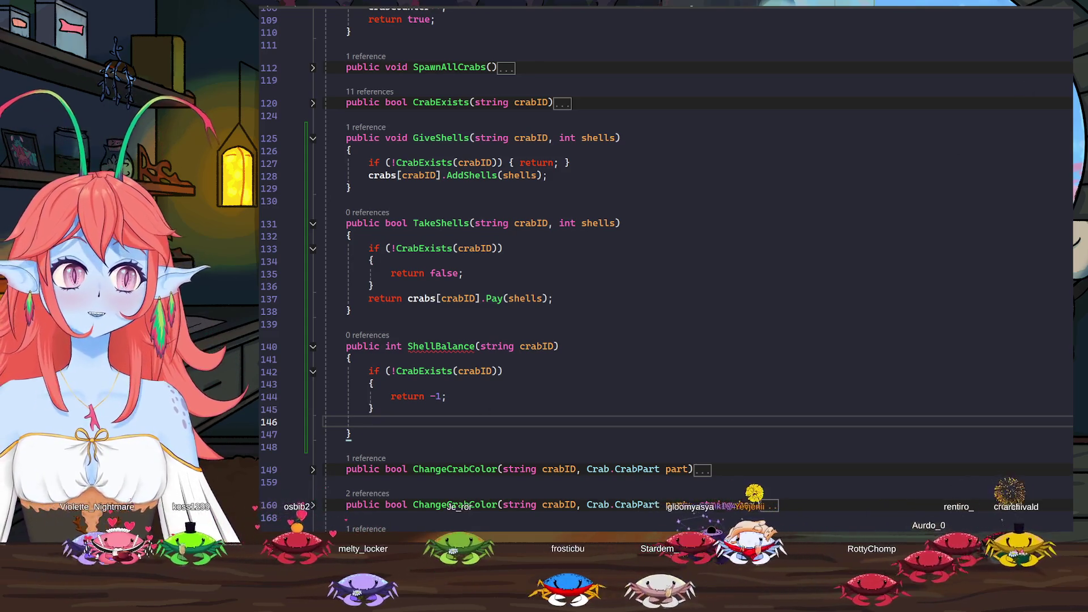
key(ctrl+minus)
scroll(501, 239, up, 12)
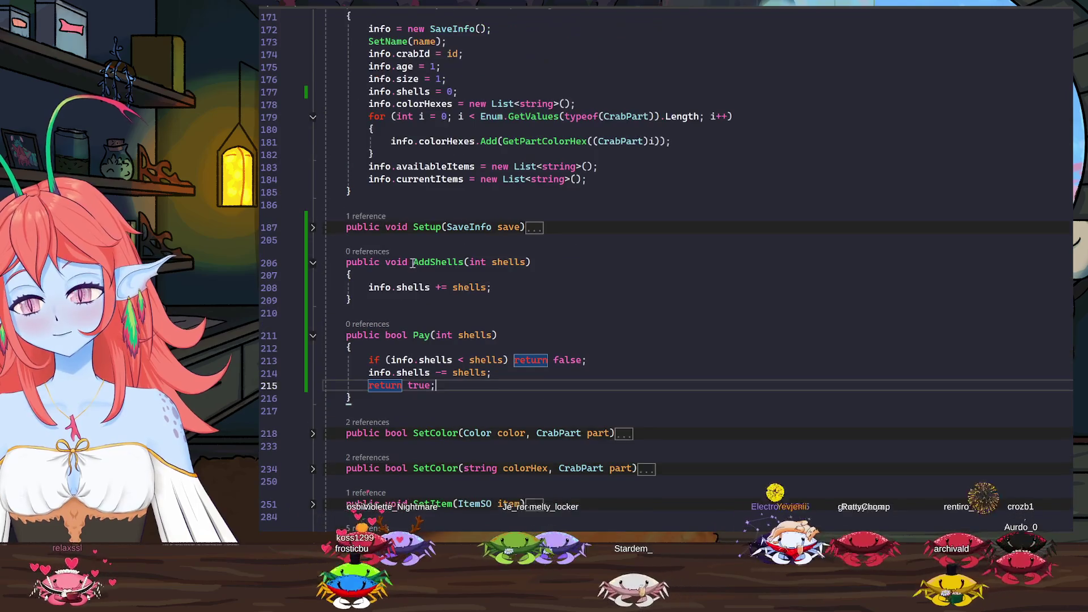
Begin a new 'public int' method declaration on a fresh line below Pay
scroll(545, 391, down, 12)
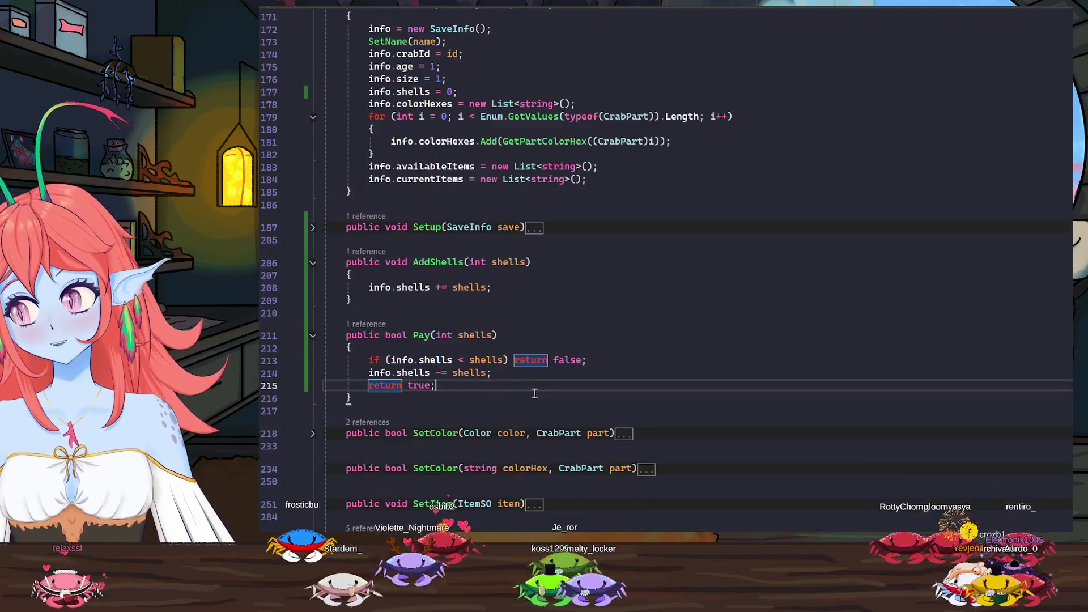
key(Down)
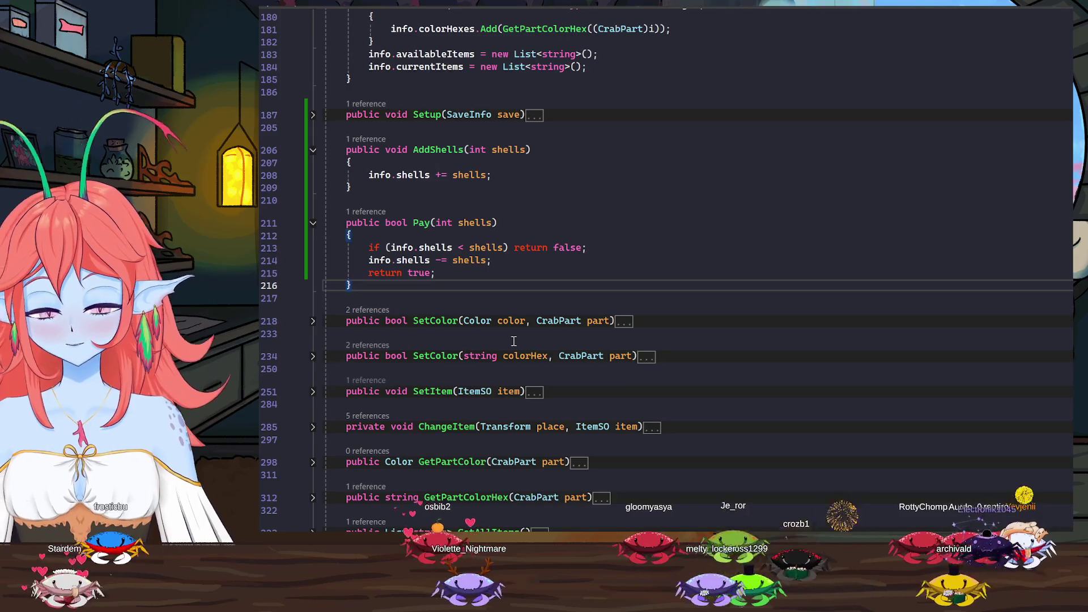
key(Return)
key(Return)
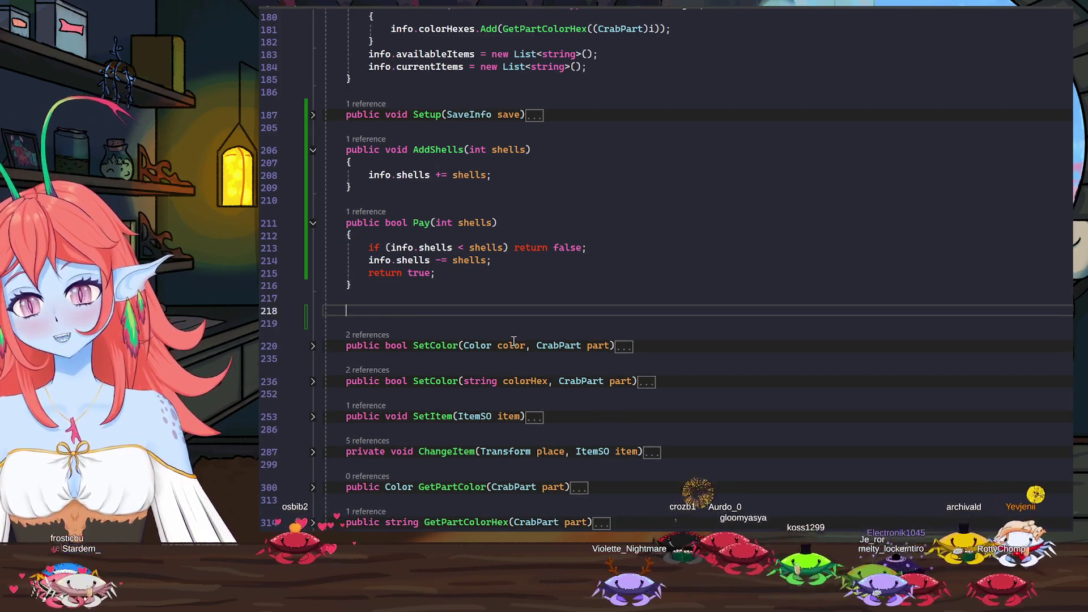
text(publi)
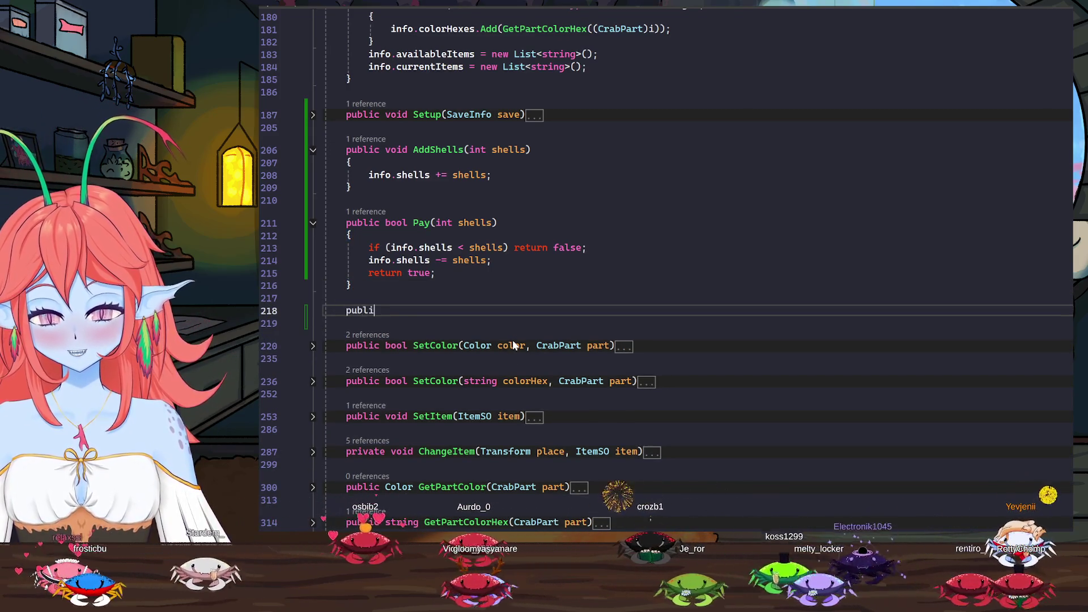
text(c int)
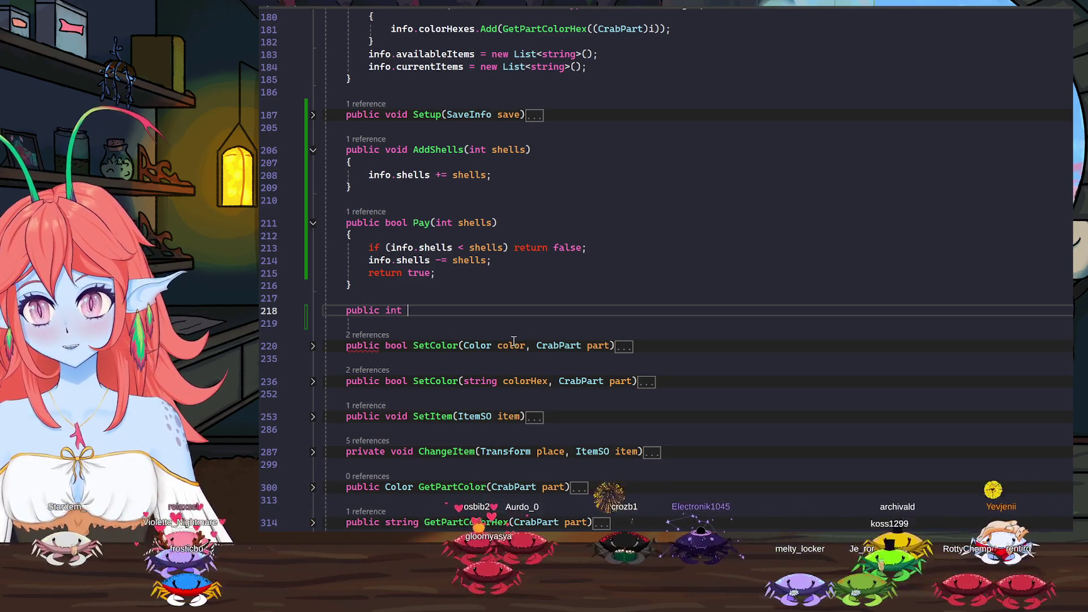